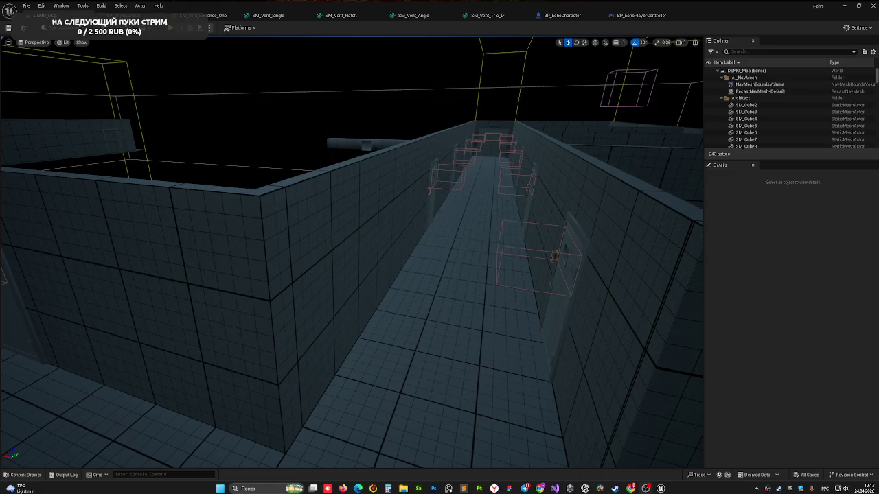
# Delete the SM_Vent_Tris_D2 duct piece, leaving 242 actors, and save DEMO_Map.
pyautogui.moveTo(467, 169); pyautogui.dragTo(61, 357)
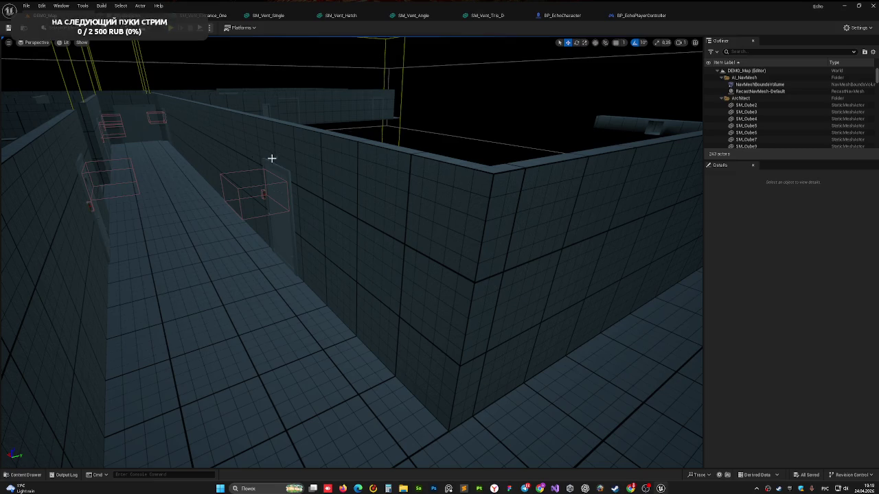
pyautogui.scroll(-10, 271, 157)
pyautogui.scroll(5, 349, 204)
pyautogui.moveTo(349, 204)
pyautogui.mouseDown()
pyautogui.moveTo(373, 231)
pyautogui.moveTo(514, 267)
pyautogui.moveTo(532, 355)
pyautogui.moveTo(510, 320)
pyautogui.moveTo(549, 364)
pyautogui.moveTo(482, 442)
pyautogui.moveTo(636, 49)
pyautogui.moveTo(533, 149)
pyautogui.moveTo(495, 110)
pyautogui.moveTo(557, 204)
pyautogui.moveTo(498, 223)
pyautogui.moveTo(412, 288)
pyautogui.moveTo(466, 227)
pyautogui.moveTo(589, 181)
pyautogui.moveTo(680, 164)
pyautogui.moveTo(583, 206)
pyautogui.moveTo(411, 141)
pyautogui.moveTo(388, 150)
pyautogui.moveTo(412, 179)
pyautogui.moveTo(508, 158)
pyautogui.moveTo(271, 158)
pyautogui.mouseUp()
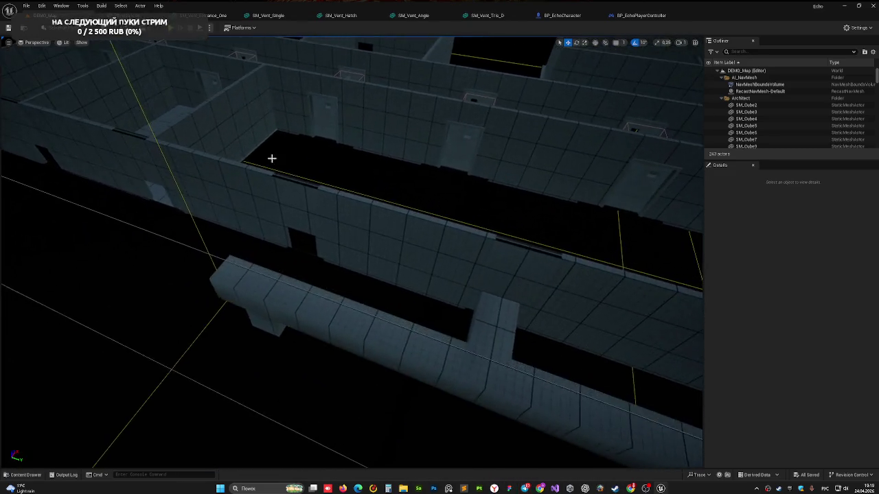
pyautogui.click(292, 298)
pyautogui.moveTo(291, 300)
pyautogui.mouseDown()
pyautogui.moveTo(323, 288)
pyautogui.moveTo(329, 324)
pyautogui.mouseUp()
pyautogui.moveTo(157, 381); pyautogui.dragTo(137, 371)
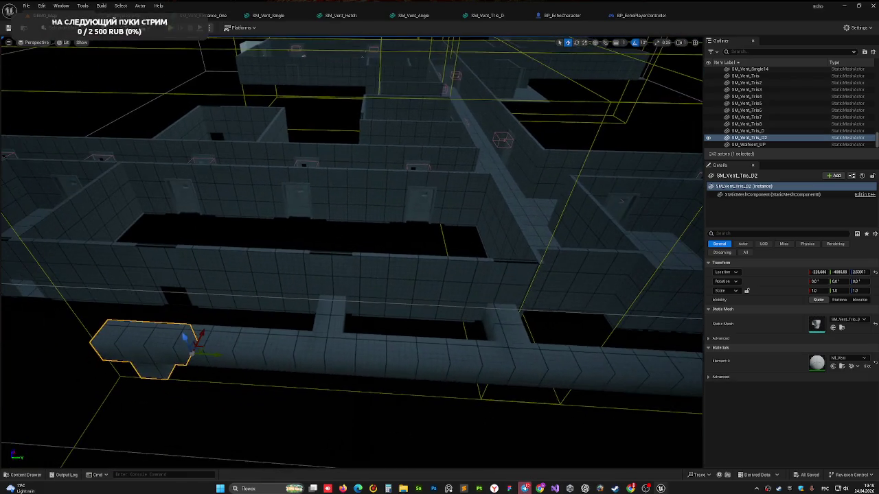
pyautogui.press('Delete')
pyautogui.hotkey('ctrl', 's')
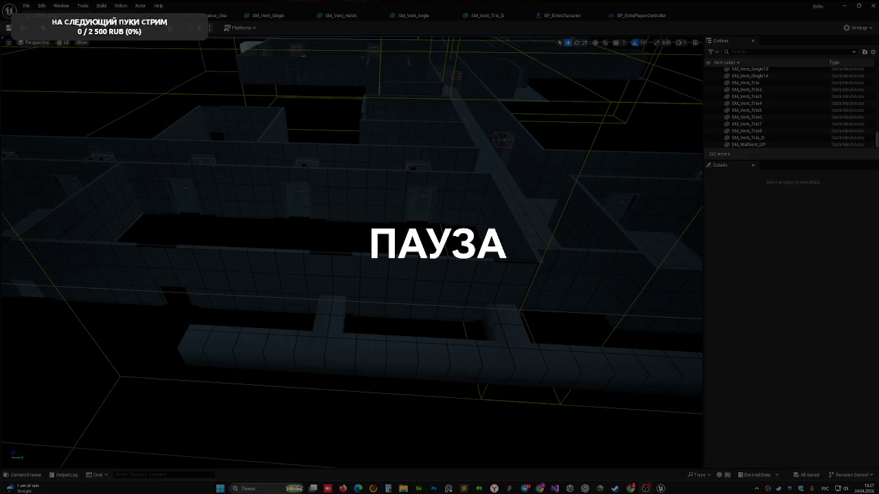
# Alt-drag a trial copy of the SM_Vent_Tris8 junction further left, then delete it.
pyautogui.moveTo(381, 192); pyautogui.dragTo(382, 193)
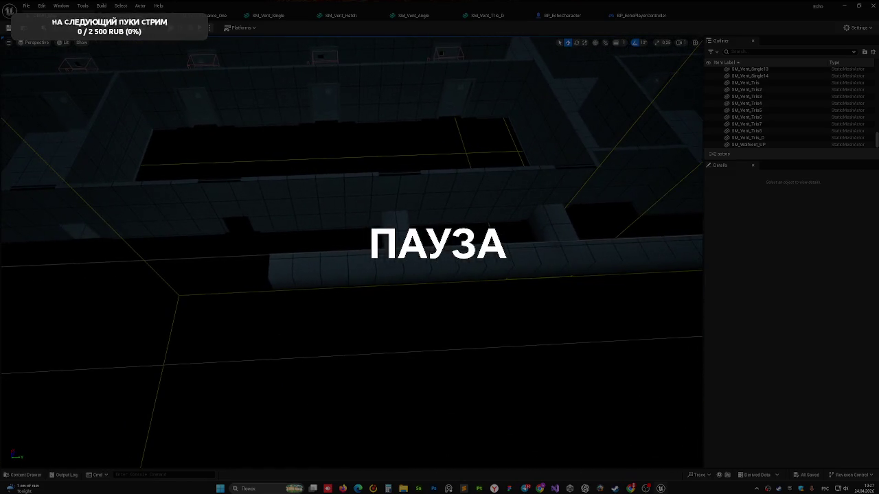
pyautogui.click(412, 281)
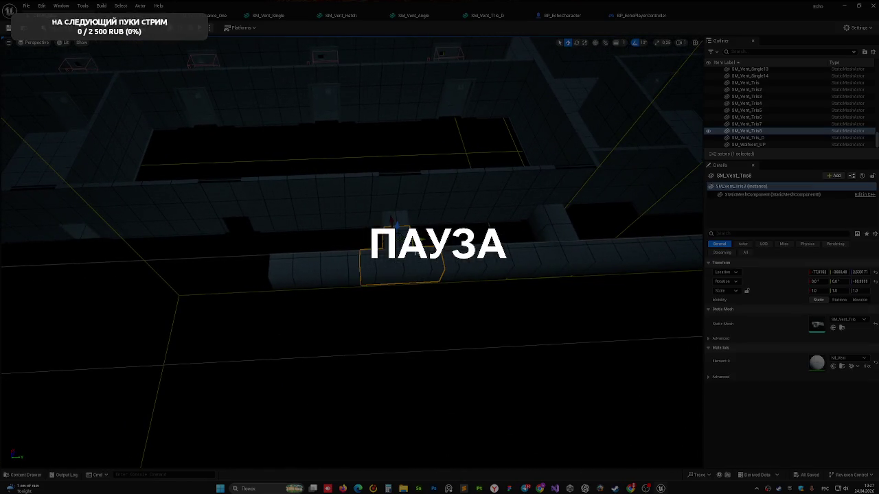
pyautogui.moveTo(412, 237); pyautogui.dragTo(294, 259)
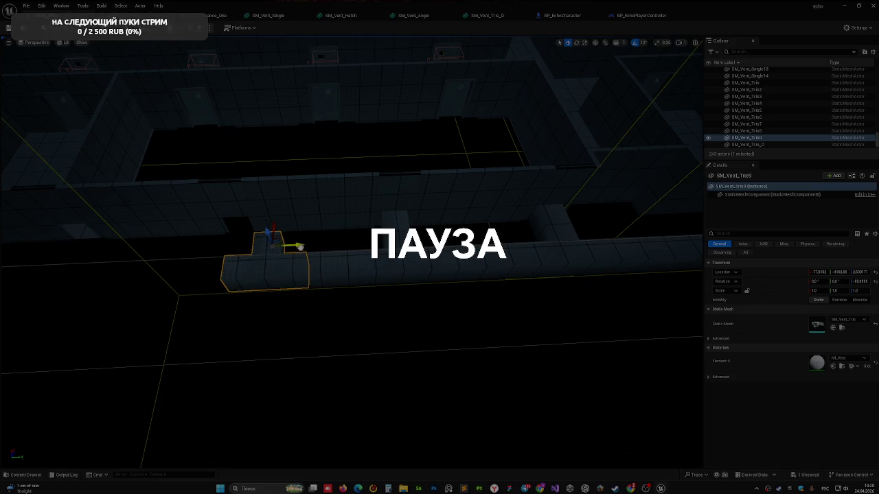
pyautogui.moveTo(257, 252); pyautogui.dragTo(296, 258)
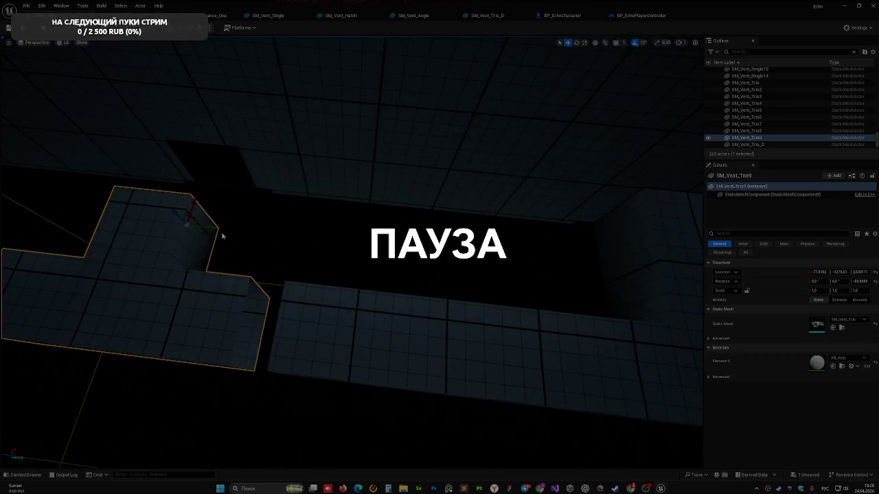
pyautogui.moveTo(296, 257); pyautogui.dragTo(296, 257)
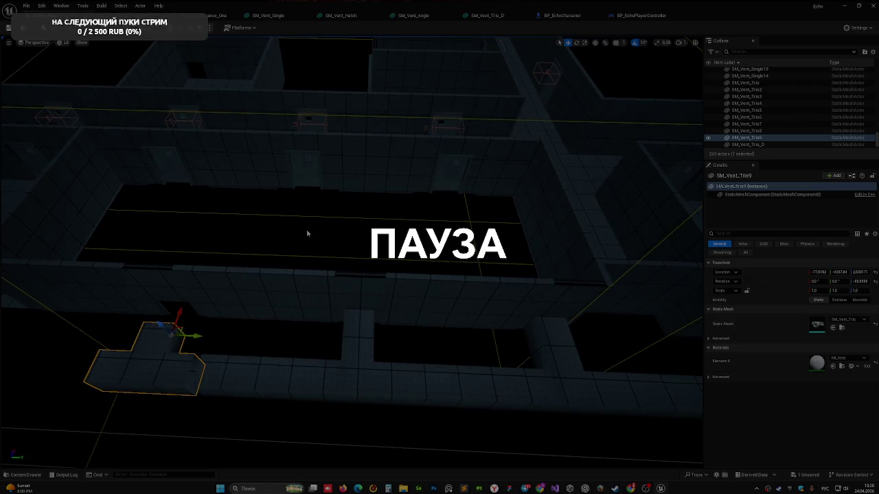
pyautogui.press('Delete')
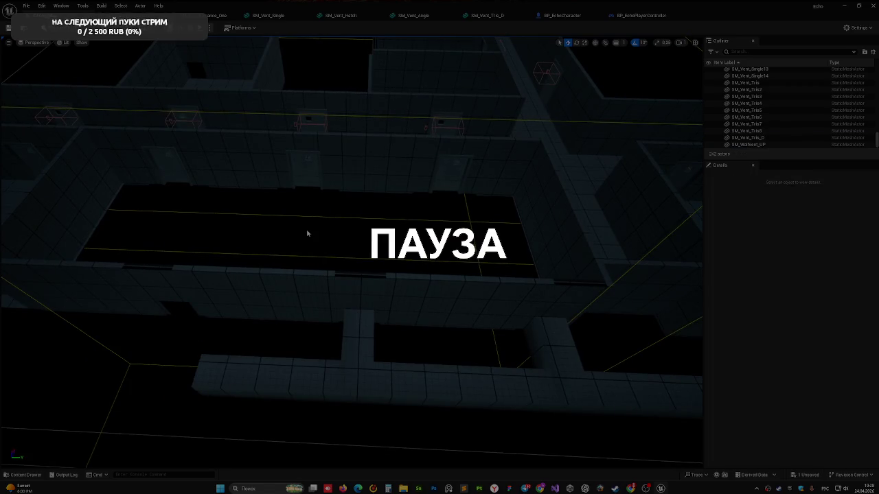
# Select the SM_Vent_Single14 straight duct and bring the view close to it.
pyautogui.click(274, 361)
pyautogui.moveTo(275, 362); pyautogui.dragTo(275, 361)
pyautogui.moveTo(433, 355); pyautogui.dragTo(432, 355)
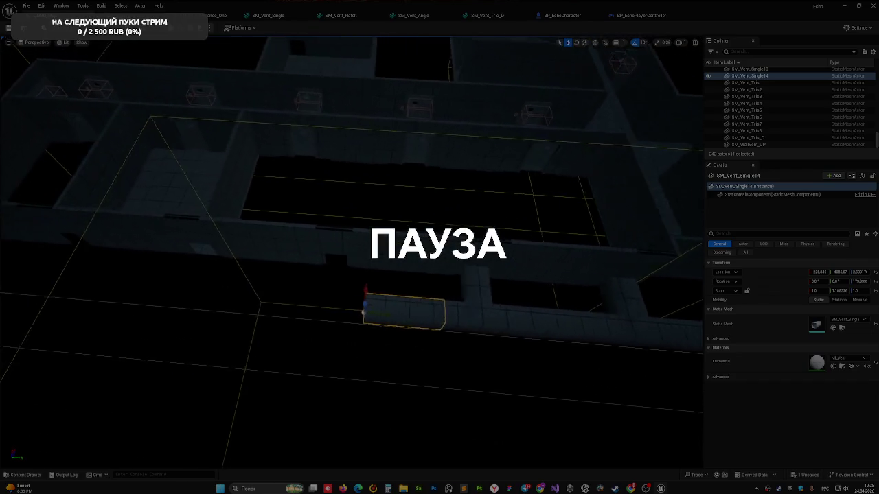
pyautogui.moveTo(325, 324); pyautogui.dragTo(325, 325)
# Alt-drag a copy of SM_Vent_Single15 to the left, then delete that extra copy.
pyautogui.moveTo(368, 350); pyautogui.dragTo(367, 350)
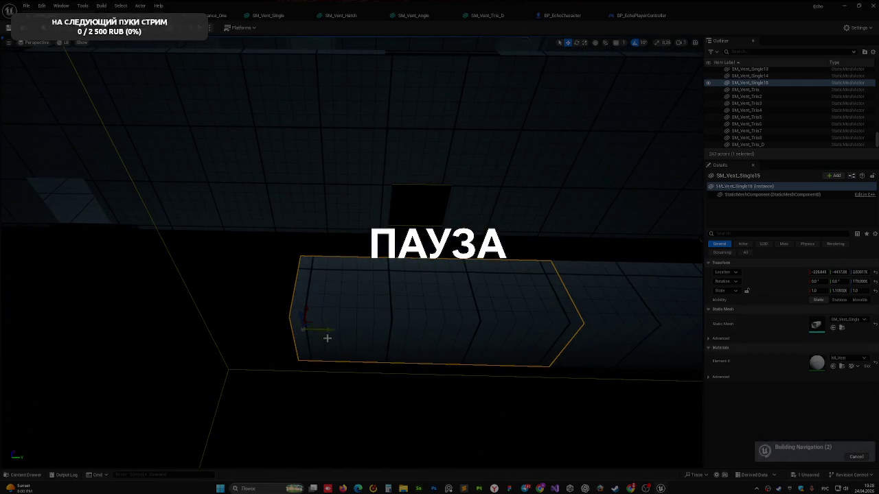
pyautogui.click(359, 392)
pyautogui.moveTo(359, 392); pyautogui.dragTo(435, 382)
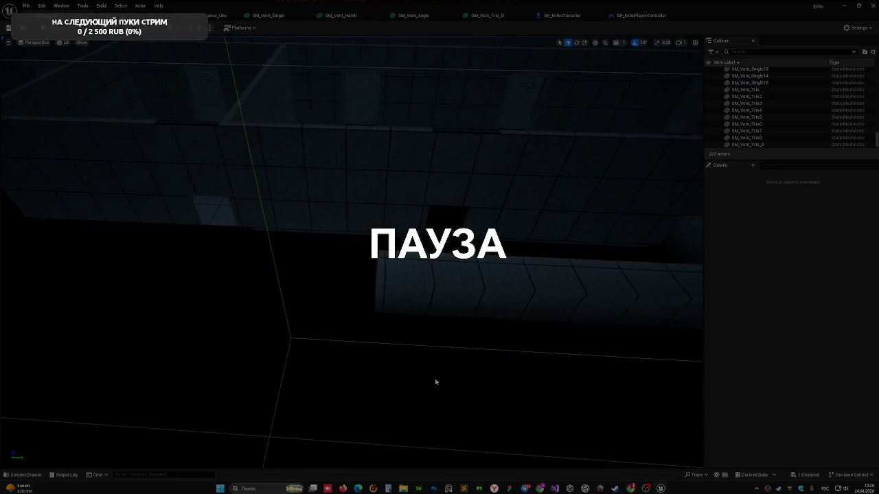
pyautogui.click(449, 298)
pyautogui.moveTo(402, 301)
pyautogui.keyDown('alt'); pyautogui.mouseDown()
pyautogui.moveTo(239, 297)
pyautogui.moveTo(264, 297)
pyautogui.moveTo(264, 323)
pyautogui.mouseUp(); pyautogui.keyUp('alt')
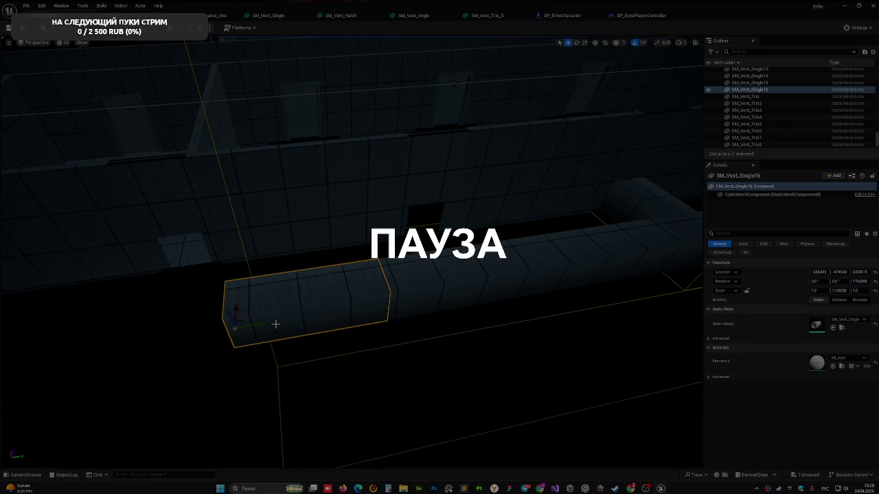
pyautogui.press('Delete')
# Copy the vent entrance and a second vent piece further left, keeping SM_Vent_Entrance_One12 selected.
pyautogui.click(618, 182)
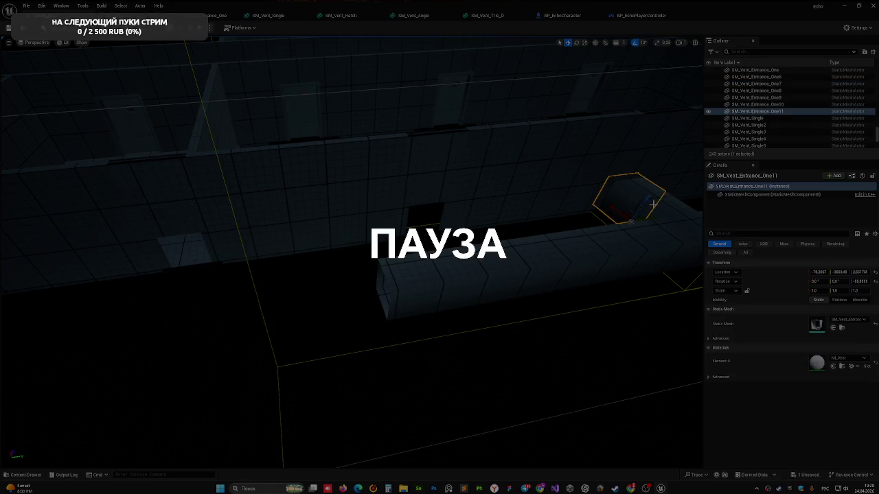
pyautogui.keyDown('ctrl'); pyautogui.click(654, 234); pyautogui.keyUp('ctrl')
pyautogui.moveTo(651, 222)
pyautogui.mouseDown()
pyautogui.moveTo(447, 267)
pyautogui.moveTo(239, 297)
pyautogui.mouseUp()
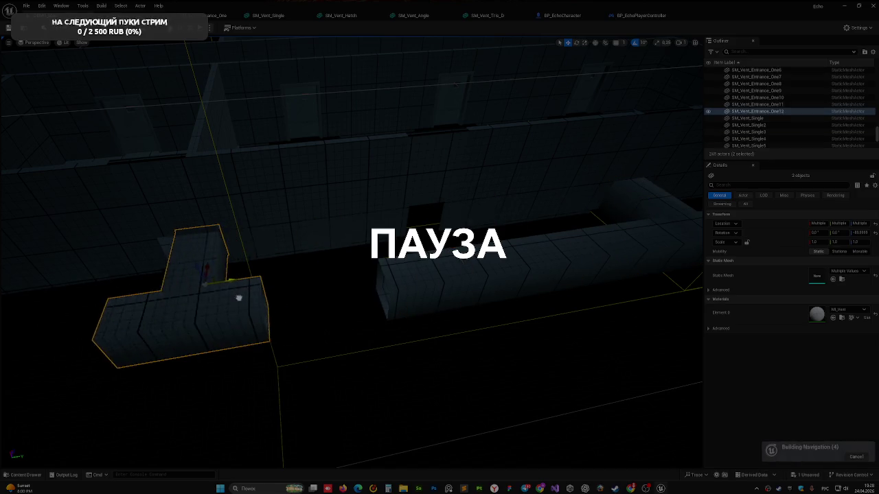
pyautogui.press('f')
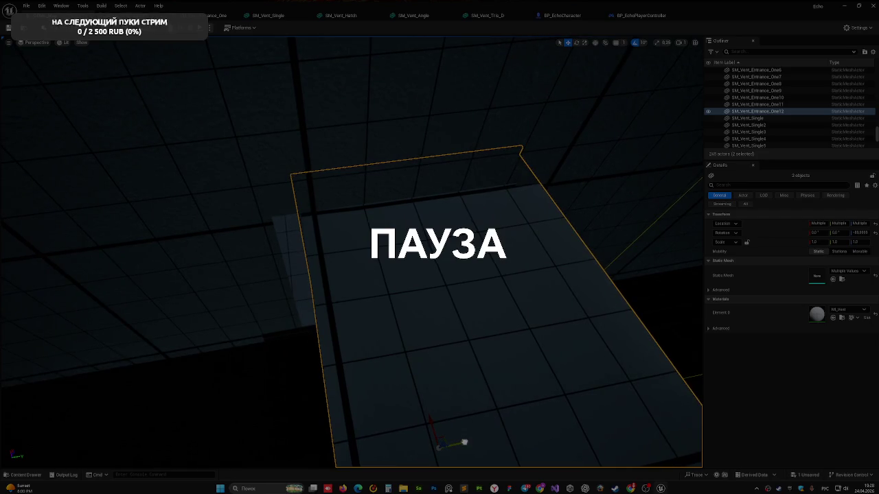
pyautogui.press('d')
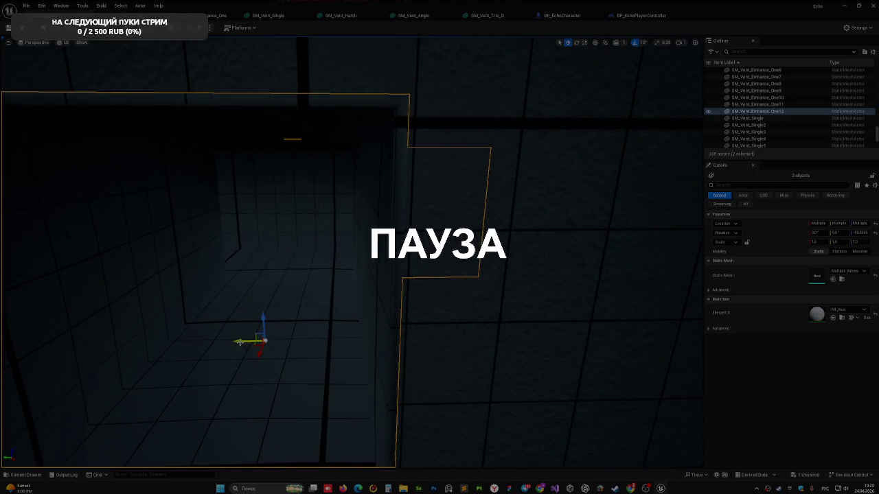
pyautogui.click(308, 206)
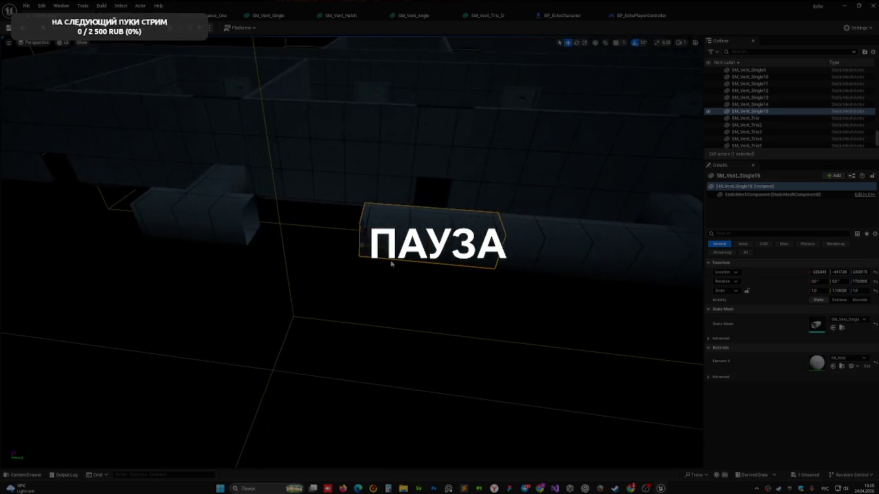
# Slide SM_Vent_Single15 left along the run, stretch it longer, and deselect it.
pyautogui.moveTo(388, 249); pyautogui.dragTo(309, 247)
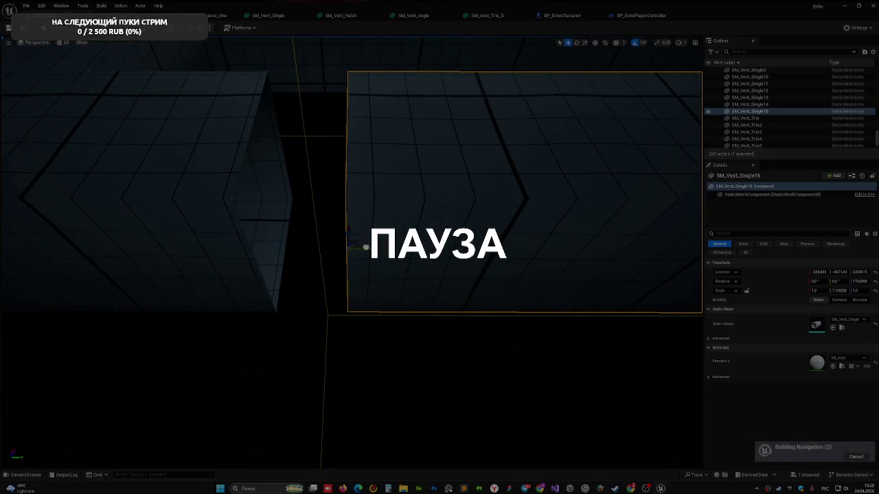
pyautogui.moveTo(366, 247); pyautogui.dragTo(311, 246)
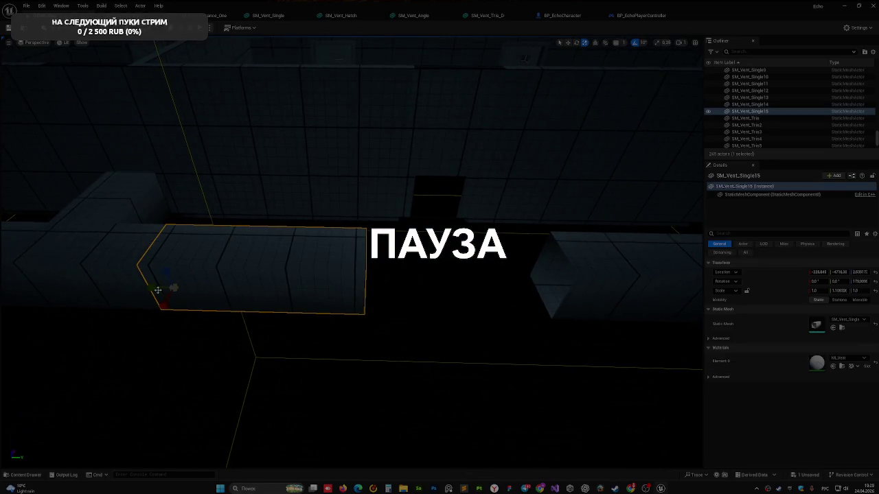
pyautogui.moveTo(839, 290); pyautogui.dragTo(865, 290)
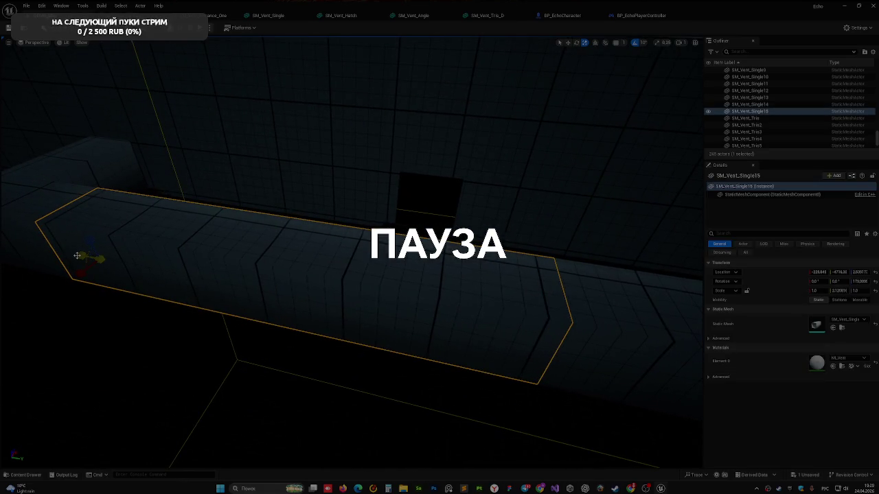
pyautogui.press('Escape')
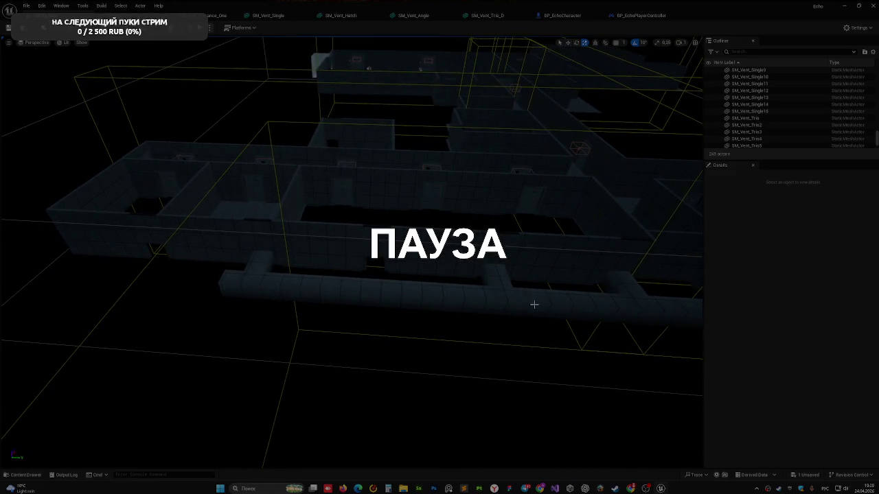
# Add straight duct SM_Vent_Single16 from SM_Vent_Single13 along the run, then deselect it.
pyautogui.click(557, 310)
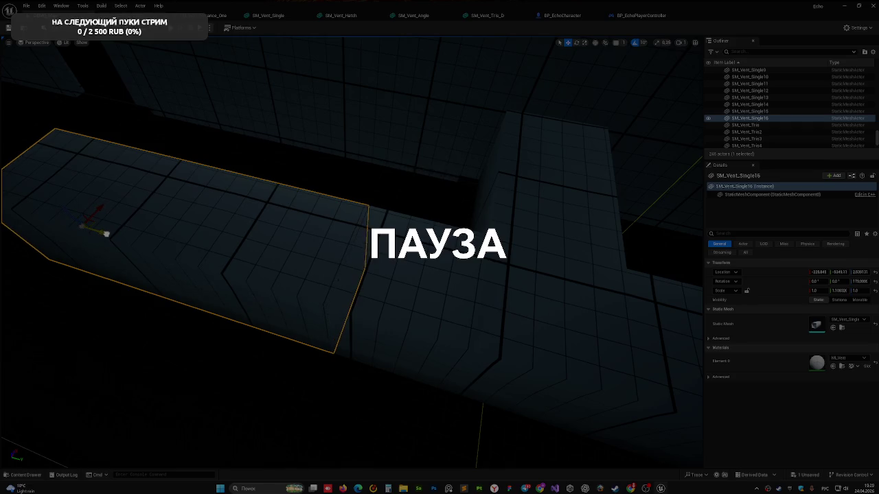
pyautogui.click(199, 346)
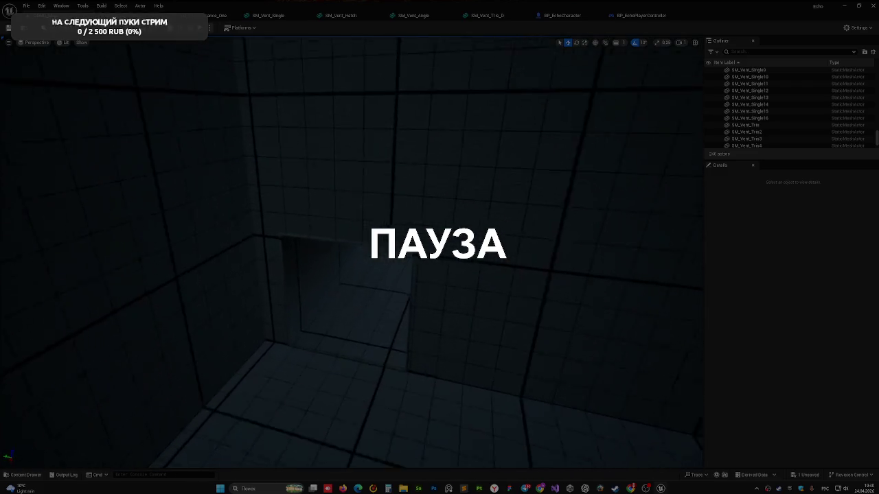
pyautogui.hotkey('ctrl', 'space')
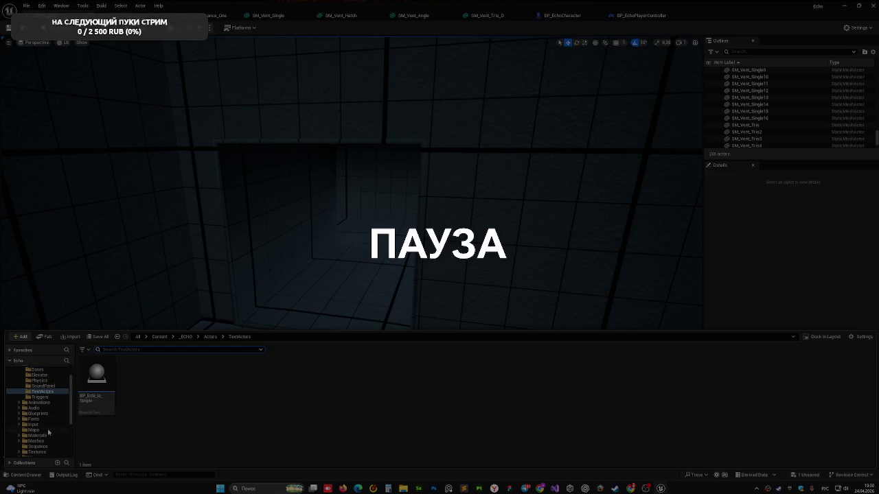
# Browse the Content Browser into Meshes > Props > Vent.
pyautogui.click(35, 397)
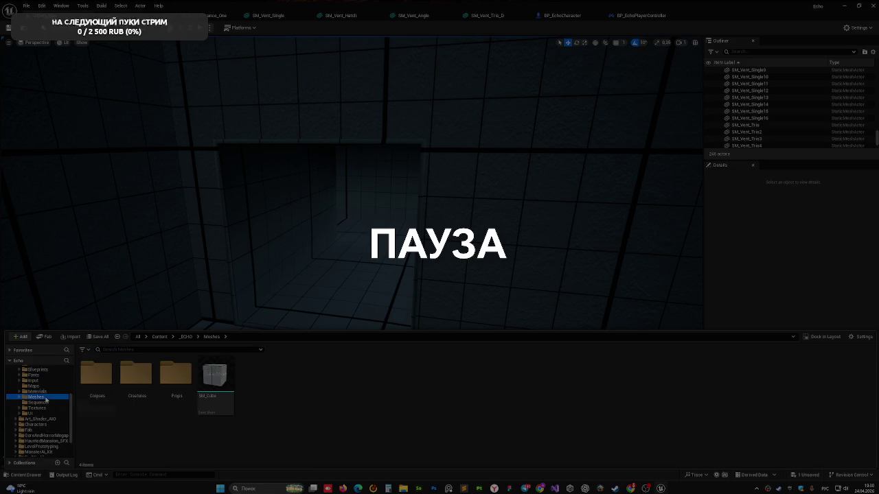
pyautogui.doubleClick(177, 374)
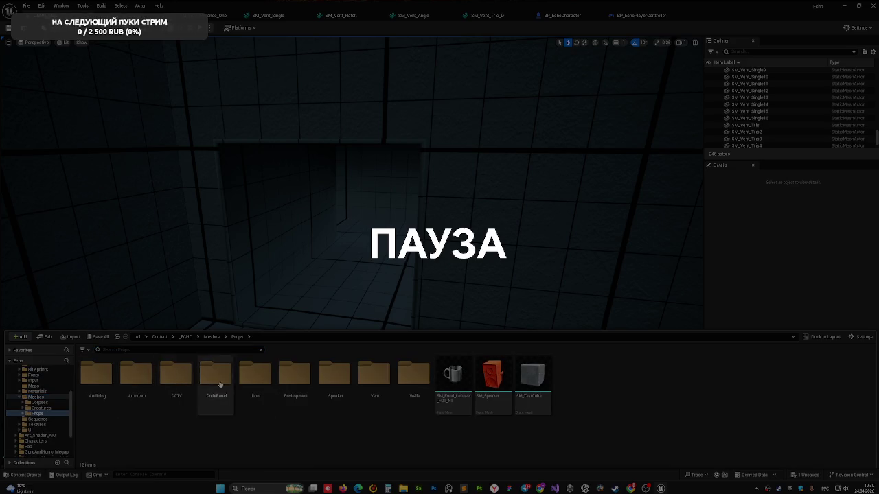
pyautogui.doubleClick(382, 379)
# Place an SM_Vent_Hatch cover in the level and push it back along X against the wall.
pyautogui.moveTo(183, 371)
pyautogui.mouseDown()
pyautogui.moveTo(348, 345)
pyautogui.moveTo(314, 367)
pyautogui.moveTo(322, 390)
pyautogui.moveTo(350, 377)
pyautogui.moveTo(349, 352)
pyautogui.mouseUp()
pyautogui.moveTo(328, 384); pyautogui.dragTo(339, 333)
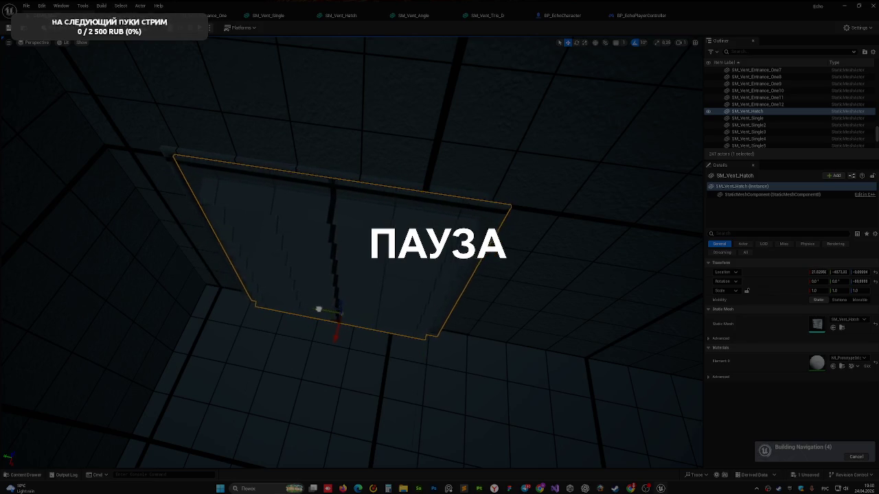
pyautogui.moveTo(333, 310)
pyautogui.mouseDown()
pyautogui.moveTo(292, 340)
pyautogui.moveTo(271, 333)
pyautogui.moveTo(374, 316)
pyautogui.mouseUp()
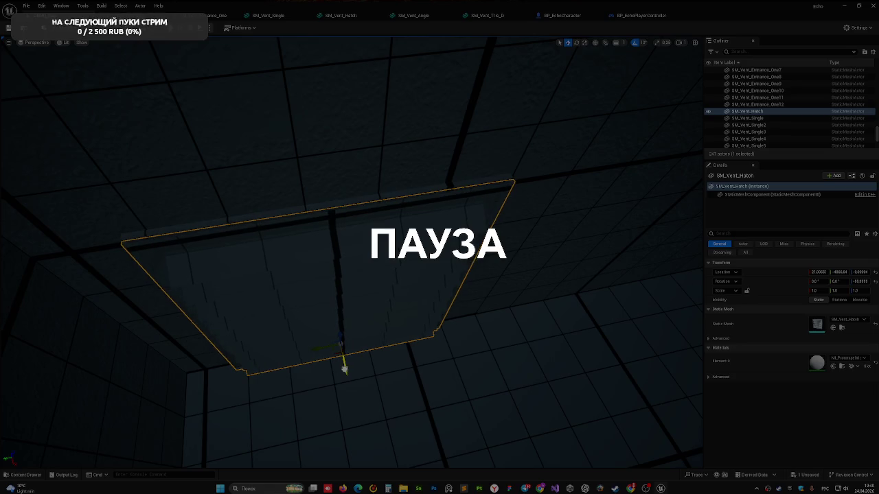
pyautogui.click(398, 353)
pyautogui.moveTo(398, 352); pyautogui.dragTo(384, 336)
# Duplicate the hatch along Y as SM_Vent_Hatch2 and raise it slightly.
pyautogui.click(395, 346)
pyautogui.moveTo(337, 312)
pyautogui.keyDown('alt'); pyautogui.keyDown('shift'); pyautogui.mouseDown()
pyautogui.moveTo(342, 291)
pyautogui.moveTo(333, 299)
pyautogui.moveTo(416, 309)
pyautogui.mouseUp(); pyautogui.keyUp('shift'); pyautogui.keyUp('alt')
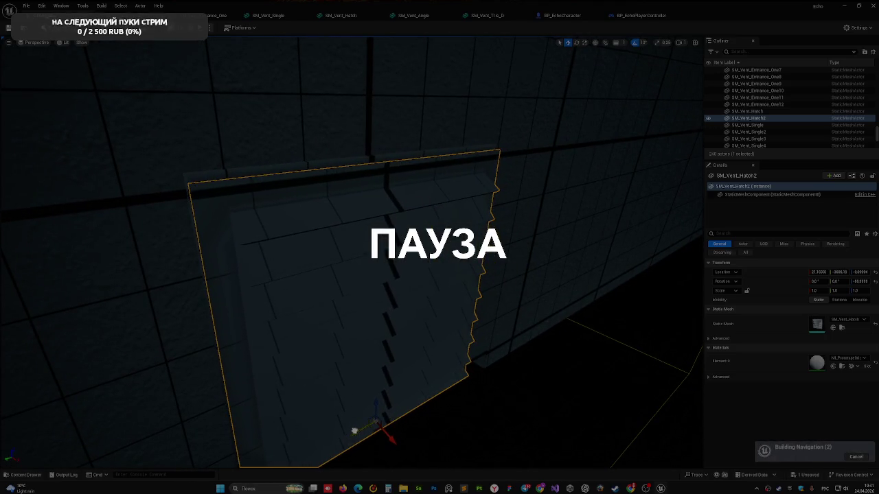
pyautogui.moveTo(375, 412)
pyautogui.mouseDown()
pyautogui.moveTo(356, 388)
pyautogui.moveTo(391, 362)
pyautogui.mouseUp()
pyautogui.moveTo(388, 393); pyautogui.dragTo(370, 368)
pyautogui.scroll(-1, 336, 371)
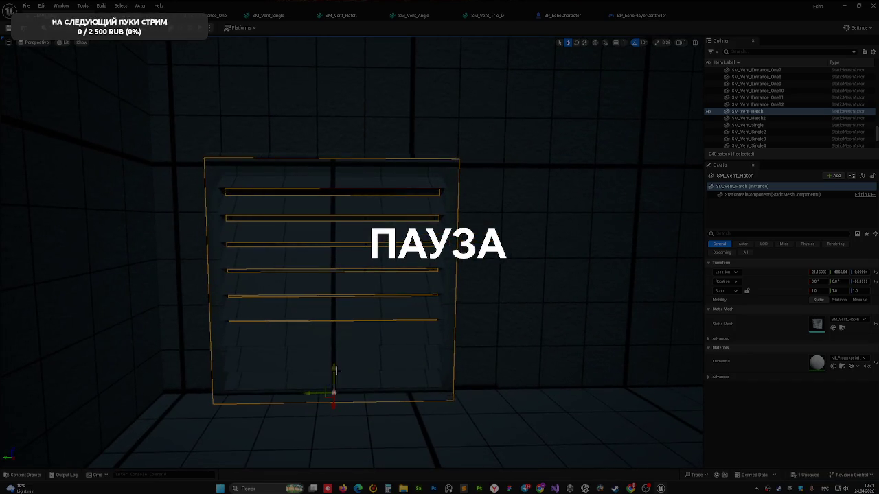
pyautogui.moveTo(336, 371)
pyautogui.mouseDown()
pyautogui.moveTo(274, 295)
pyautogui.moveTo(234, 347)
pyautogui.mouseUp()
pyautogui.click(427, 304)
# Duplicate hatches SM_Vent_Hatch3 and SM_Vent_Hatch4, sending Hatch4 to a distant duct opening.
pyautogui.moveTo(403, 321)
pyautogui.mouseDown()
pyautogui.moveTo(412, 321)
pyautogui.moveTo(357, 340)
pyautogui.mouseUp()
pyautogui.moveTo(436, 330)
pyautogui.mouseDown()
pyautogui.moveTo(429, 316)
pyautogui.moveTo(437, 330)
pyautogui.moveTo(367, 351)
pyautogui.moveTo(310, 351)
pyautogui.moveTo(351, 349)
pyautogui.mouseUp()
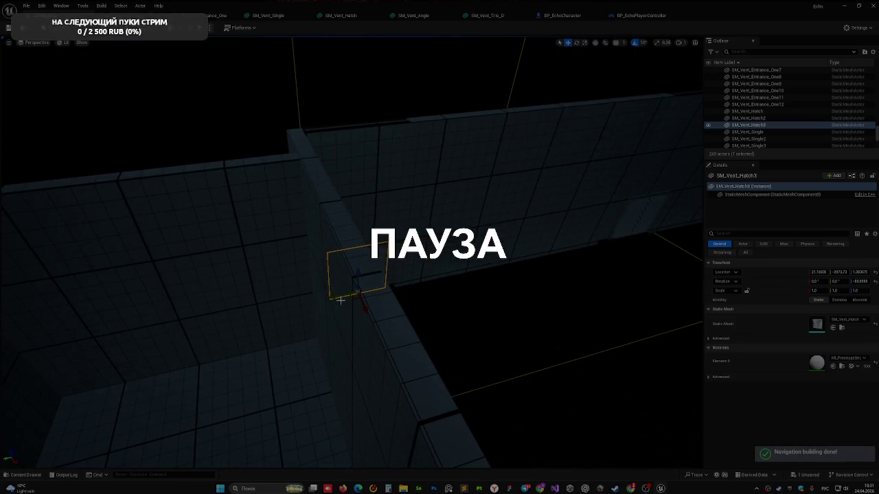
pyautogui.moveTo(293, 303)
pyautogui.mouseDown()
pyautogui.moveTo(398, 284)
pyautogui.moveTo(677, 206)
pyautogui.mouseUp()
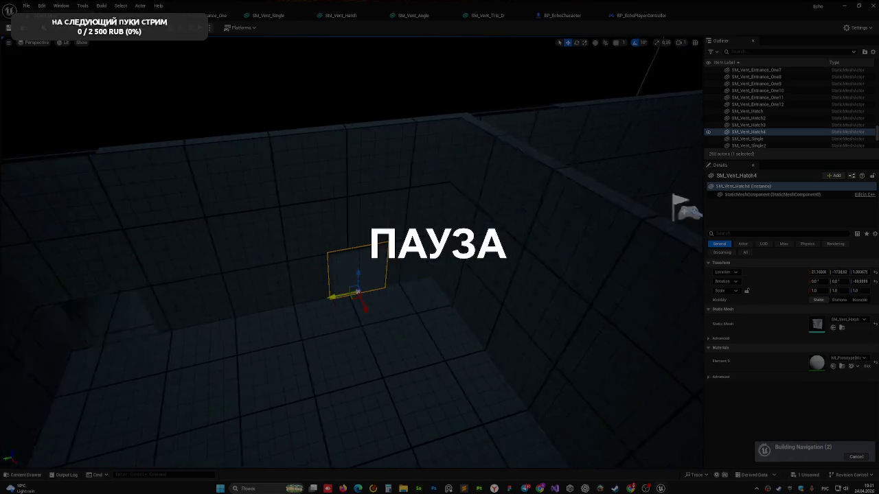
pyautogui.moveTo(357, 292)
pyautogui.mouseDown()
pyautogui.moveTo(353, 314)
pyautogui.moveTo(403, 314)
pyautogui.moveTo(402, 324)
pyautogui.moveTo(425, 316)
pyautogui.moveTo(402, 334)
pyautogui.moveTo(328, 337)
pyautogui.mouseUp()
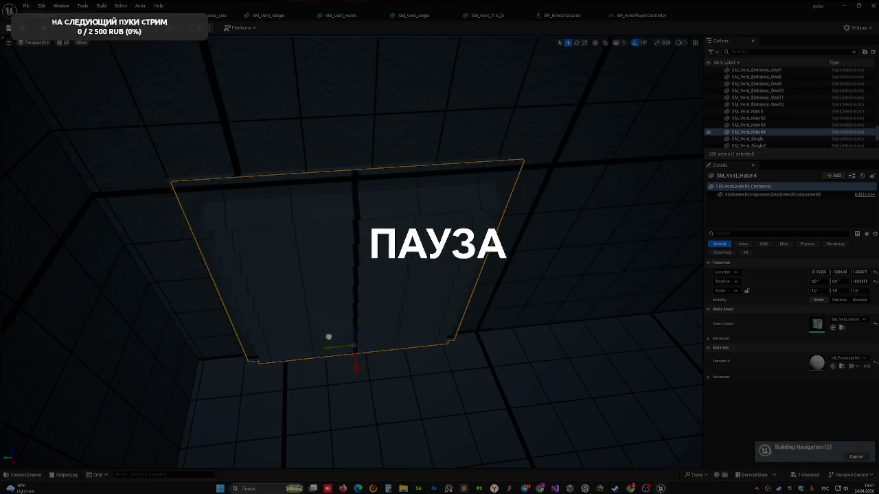
pyautogui.scroll(-5, 326, 337)
# Add SM_Vent_Hatch5 and SM_Vent_Hatch6 along Y, shifting Hatch5 onto its opening.
pyautogui.keyDown('alt'); pyautogui.moveTo(340, 300); pyautogui.dragTo(282, 289); pyautogui.keyUp('alt')
pyautogui.scroll(5, 350, 346)
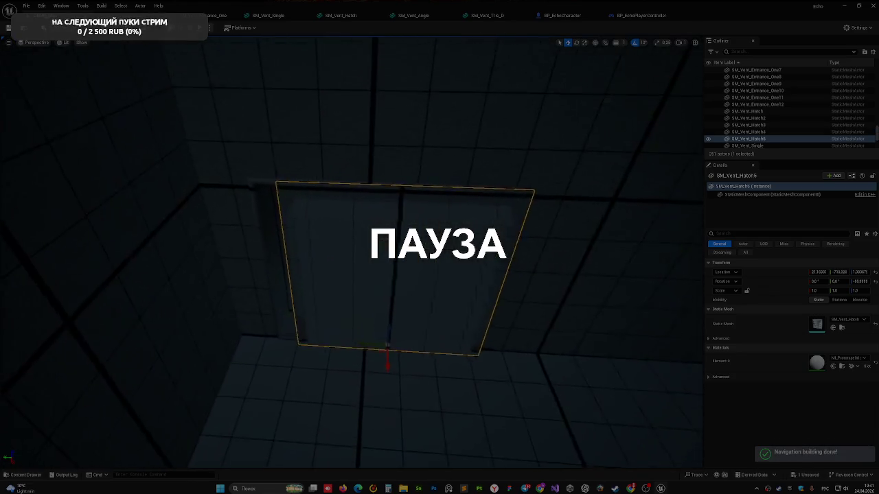
pyautogui.scroll(-2, 350, 346)
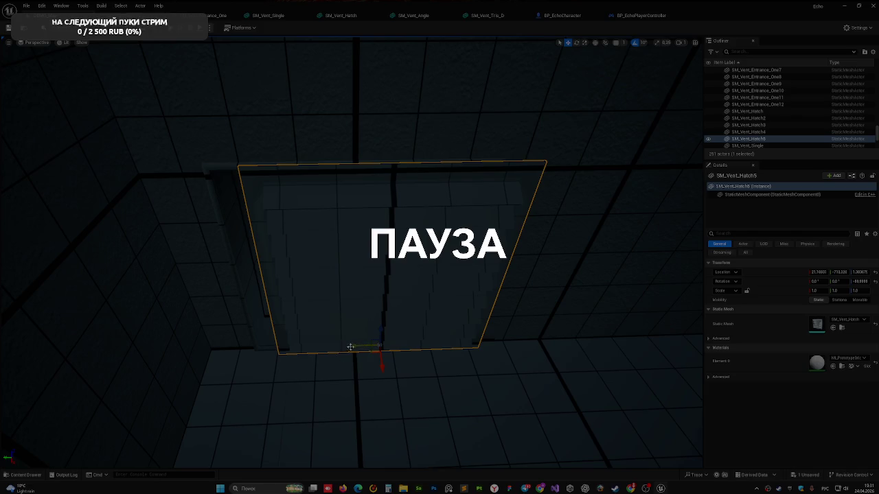
pyautogui.moveTo(350, 347); pyautogui.dragTo(328, 347)
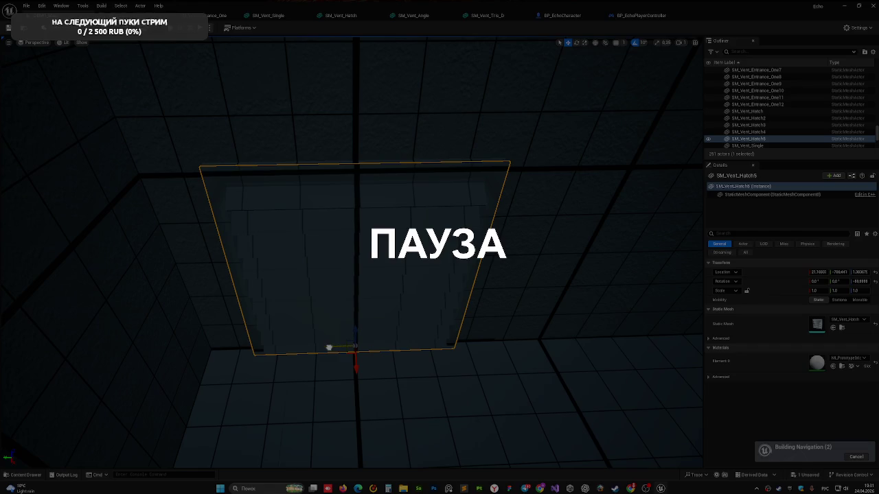
pyautogui.scroll(-4, 329, 347)
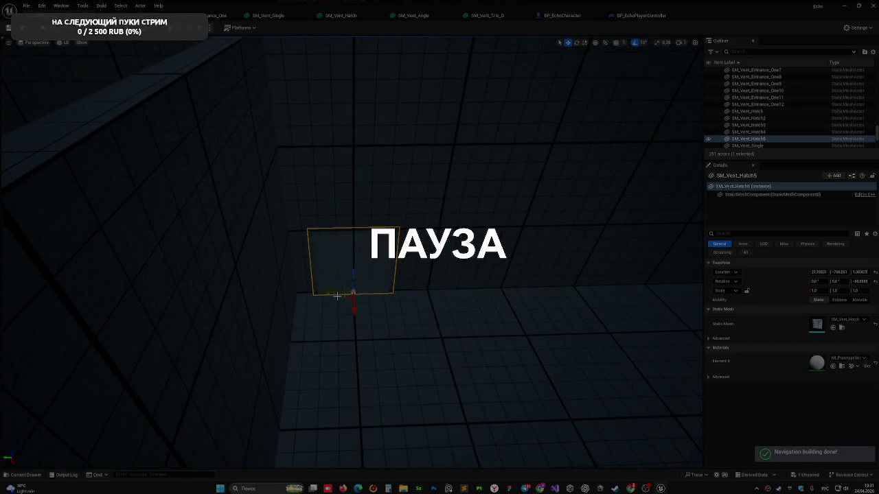
pyautogui.moveTo(335, 294)
pyautogui.mouseDown()
pyautogui.moveTo(353, 302)
pyautogui.moveTo(374, 283)
pyautogui.mouseUp()
pyautogui.scroll(4, 373, 283)
# Slide SM_Vent_Hatch6 along Y, then duplicate it as SM_Vent_Hatch7 further along the corridor.
pyautogui.moveTo(372, 320); pyautogui.dragTo(276, 318)
pyautogui.scroll(-3, 276, 319)
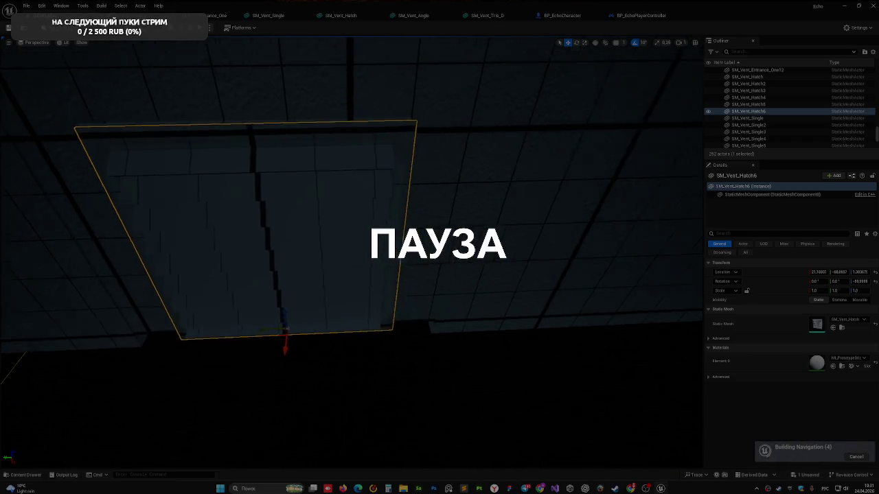
pyautogui.moveTo(359, 279)
pyautogui.mouseDown()
pyautogui.moveTo(303, 278)
pyautogui.moveTo(358, 280)
pyautogui.moveTo(372, 305)
pyautogui.mouseUp()
pyautogui.moveTo(415, 273)
pyautogui.mouseDown()
pyautogui.moveTo(408, 288)
pyautogui.moveTo(433, 295)
pyautogui.moveTo(430, 278)
pyautogui.mouseUp()
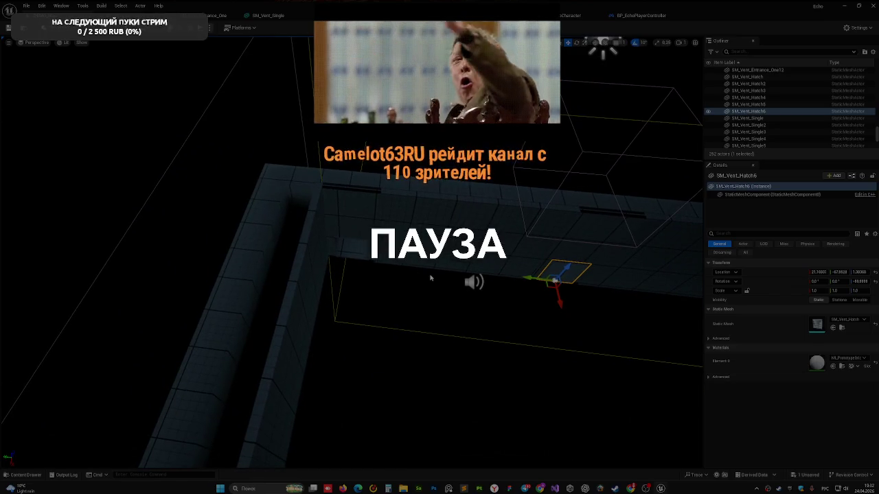
pyautogui.moveTo(527, 276); pyautogui.dragTo(477, 278)
pyautogui.moveTo(537, 296)
pyautogui.mouseDown()
pyautogui.moveTo(491, 271)
pyautogui.moveTo(537, 292)
pyautogui.mouseUp()
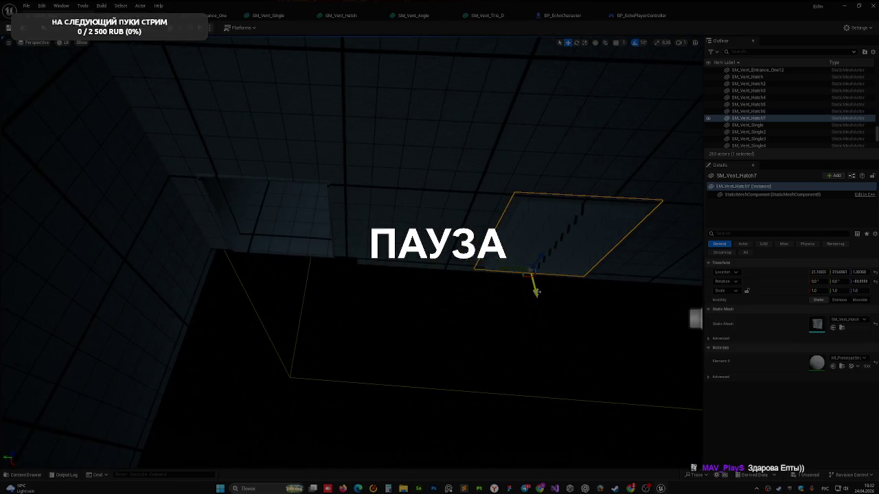
pyautogui.moveTo(459, 311); pyautogui.dragTo(459, 311)
pyautogui.moveTo(543, 305)
pyautogui.mouseDown()
pyautogui.moveTo(353, 300)
pyautogui.moveTo(391, 285)
pyautogui.mouseUp()
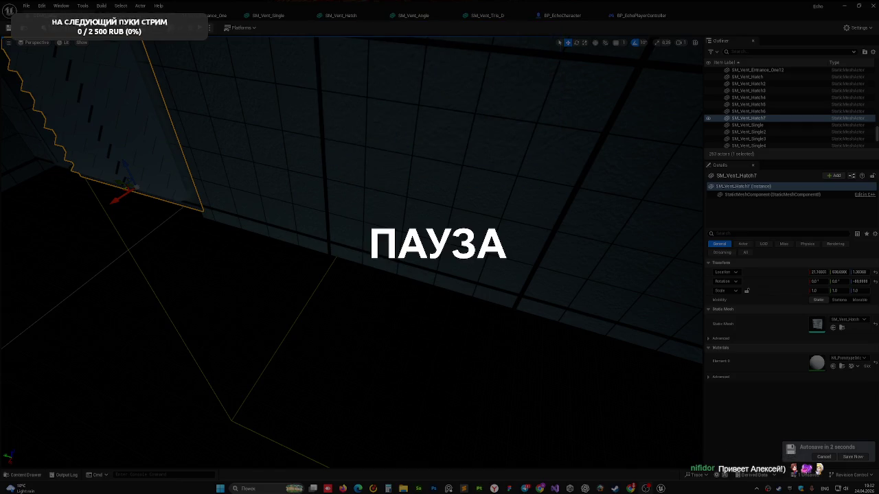
# Copy SM_Vent_Hatch7 further into the room as SM_Vent_Hatch8 and begin rotating it a quarter turn.
pyautogui.press('f')
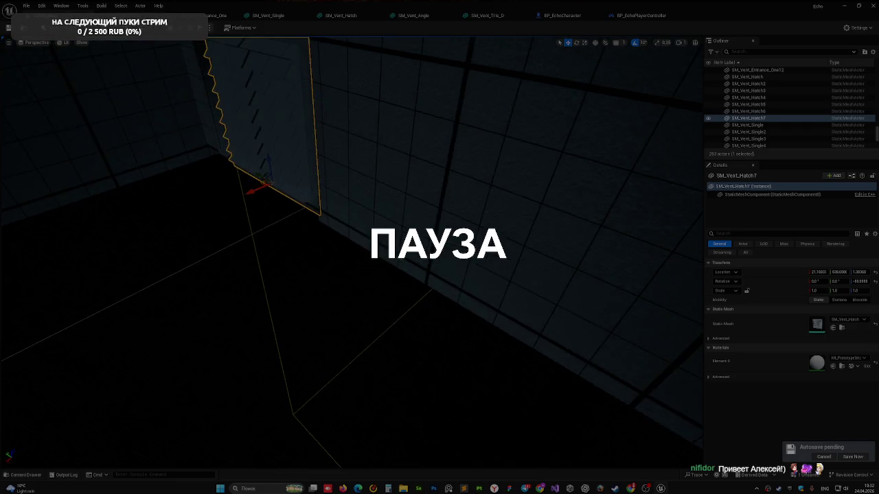
pyautogui.moveTo(455, 424)
pyautogui.mouseDown()
pyautogui.moveTo(386, 418)
pyautogui.moveTo(392, 471)
pyautogui.mouseUp()
pyautogui.moveTo(429, 366); pyautogui.dragTo(421, 352)
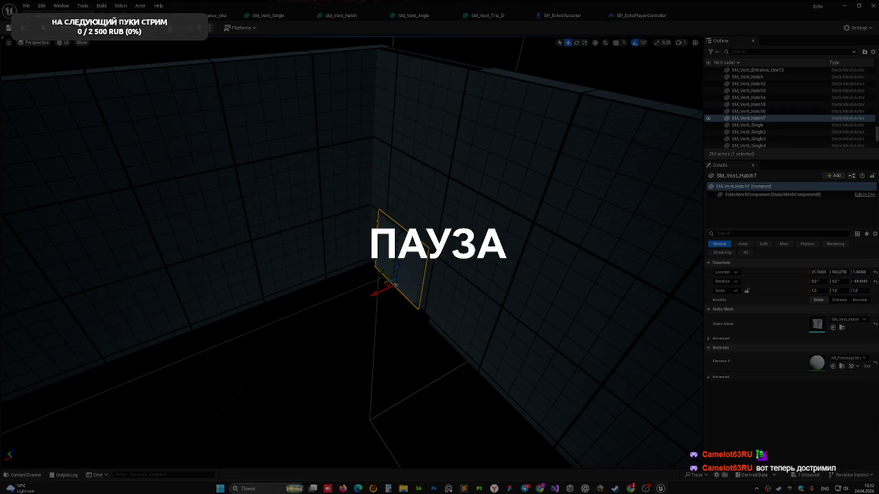
pyautogui.moveTo(176, 213)
pyautogui.mouseDown()
pyautogui.moveTo(355, 296)
pyautogui.moveTo(217, 323)
pyautogui.moveTo(178, 343)
pyautogui.mouseUp()
pyautogui.press('e')
pyautogui.moveTo(429, 329); pyautogui.dragTo(445, 337)
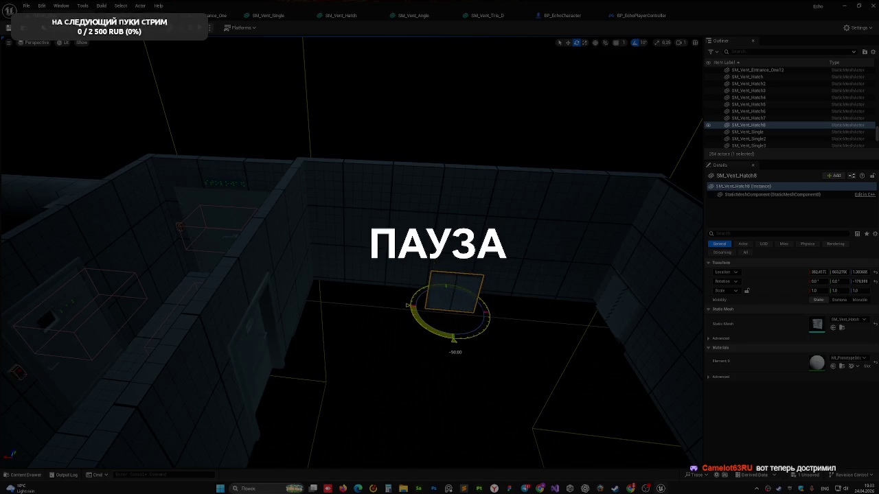
# Move SM_Vent_Hatch8 along X and Y onto the open end of the duct.
pyautogui.press('w')
pyautogui.keyDown('shift'); pyautogui.moveTo(426, 307); pyautogui.dragTo(309, 307); pyautogui.keyUp('shift')
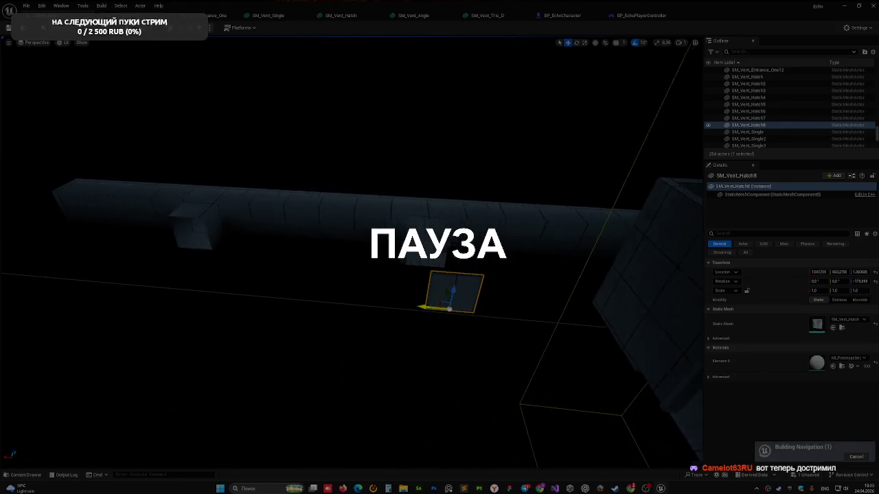
pyautogui.press('f')
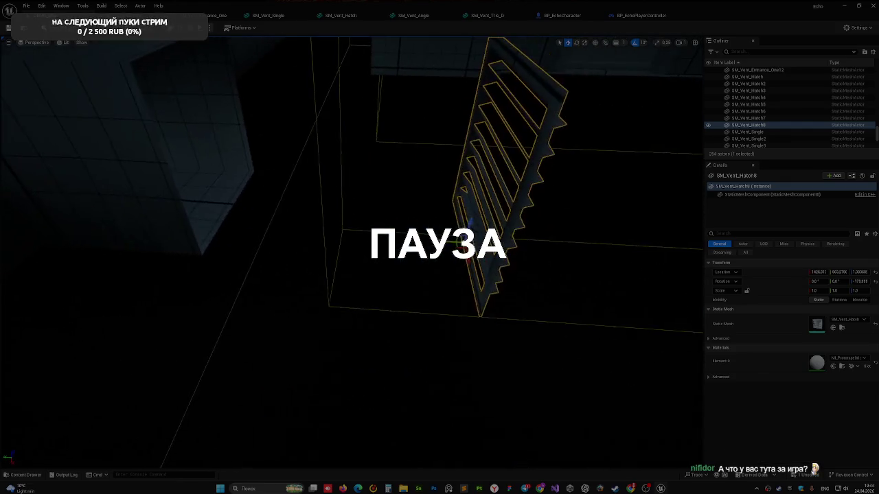
pyautogui.keyDown('alt'); pyautogui.moveTo(528, 286); pyautogui.dragTo(528, 287); pyautogui.keyUp('alt')
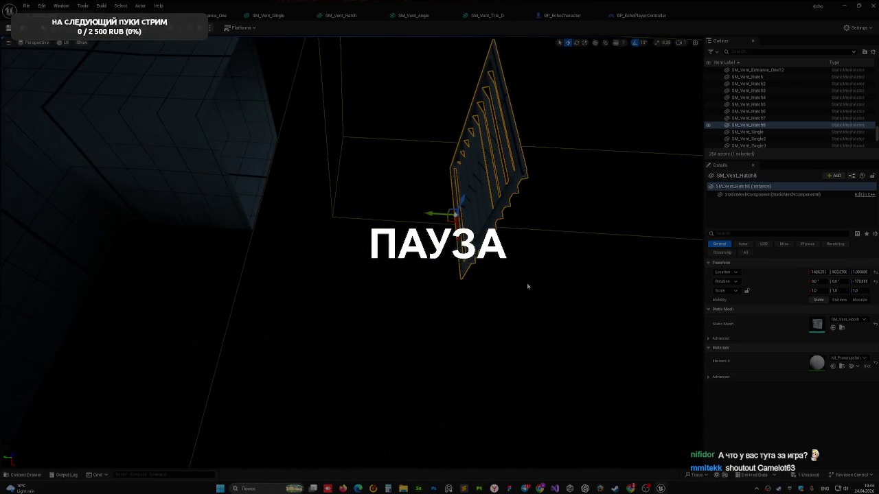
pyautogui.moveTo(430, 211); pyautogui.dragTo(271, 202)
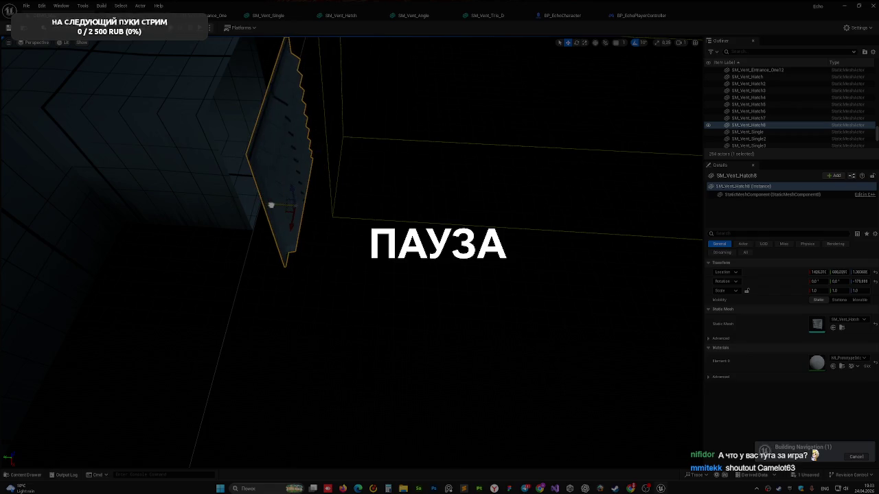
pyautogui.press('f')
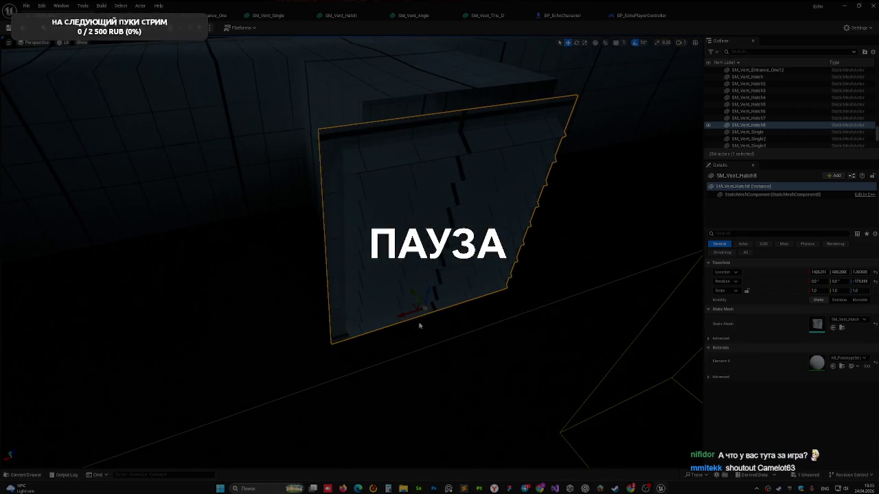
pyautogui.moveTo(399, 312)
pyautogui.mouseDown()
pyautogui.moveTo(434, 295)
pyautogui.moveTo(412, 296)
pyautogui.mouseUp()
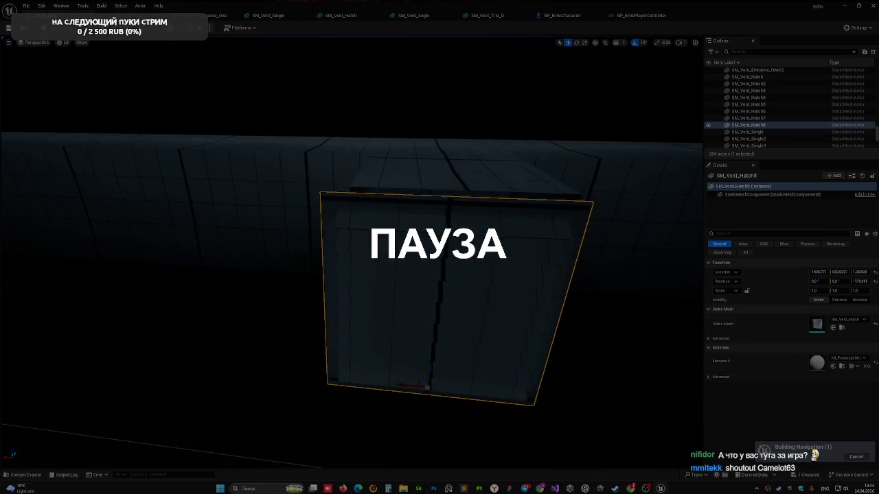
pyautogui.moveTo(416, 389)
pyautogui.mouseDown()
pyautogui.moveTo(408, 388)
pyautogui.moveTo(418, 387)
pyautogui.mouseUp()
# Check the hatch fit from several angles, nudging it sideways and up until flush.
pyautogui.moveTo(470, 378); pyautogui.dragTo(521, 379)
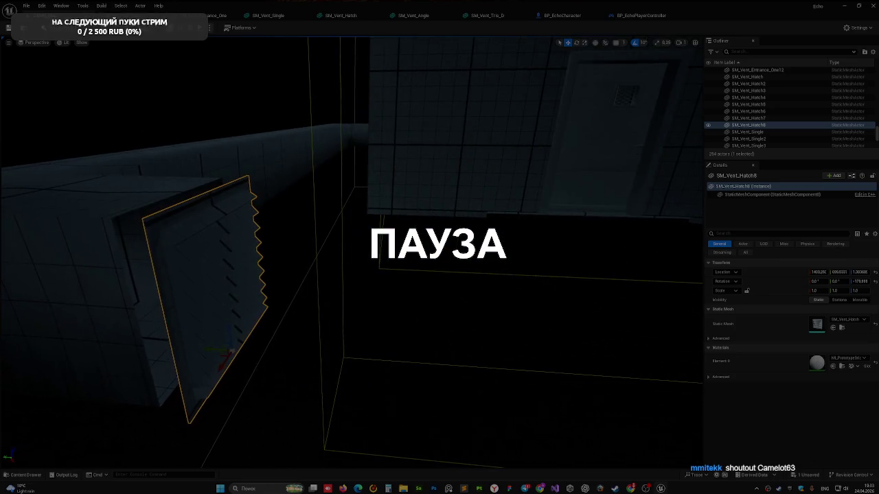
pyautogui.moveTo(401, 344); pyautogui.dragTo(357, 346)
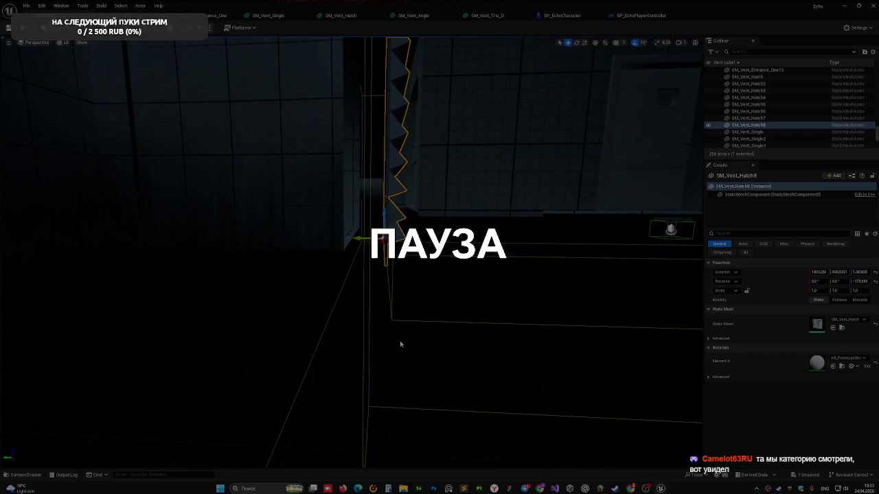
pyautogui.moveTo(400, 343)
pyautogui.mouseDown()
pyautogui.moveTo(425, 343)
pyautogui.moveTo(383, 345)
pyautogui.mouseUp()
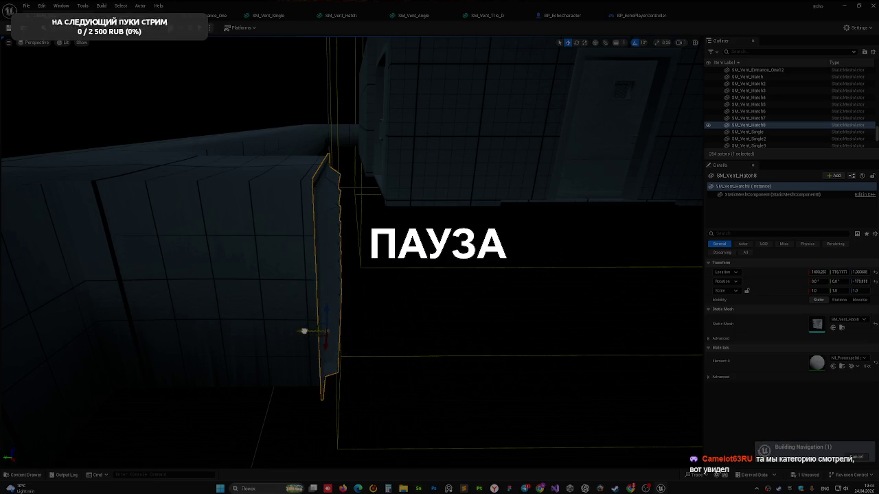
pyautogui.moveTo(383, 345)
pyautogui.mouseDown()
pyautogui.moveTo(336, 348)
pyautogui.moveTo(321, 310)
pyautogui.mouseUp()
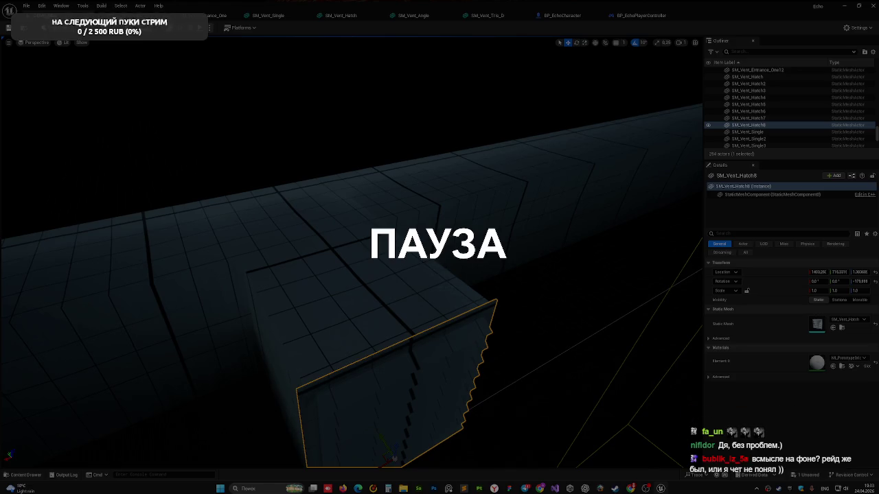
pyautogui.press('f')
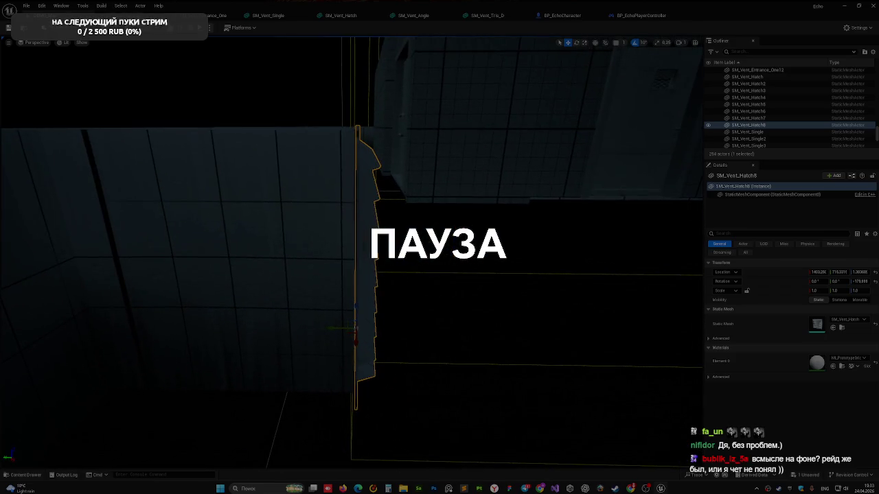
pyautogui.moveTo(432, 279)
pyautogui.mouseDown()
pyautogui.moveTo(409, 269)
pyautogui.moveTo(404, 333)
pyautogui.mouseUp()
pyautogui.moveTo(316, 381); pyautogui.dragTo(229, 373)
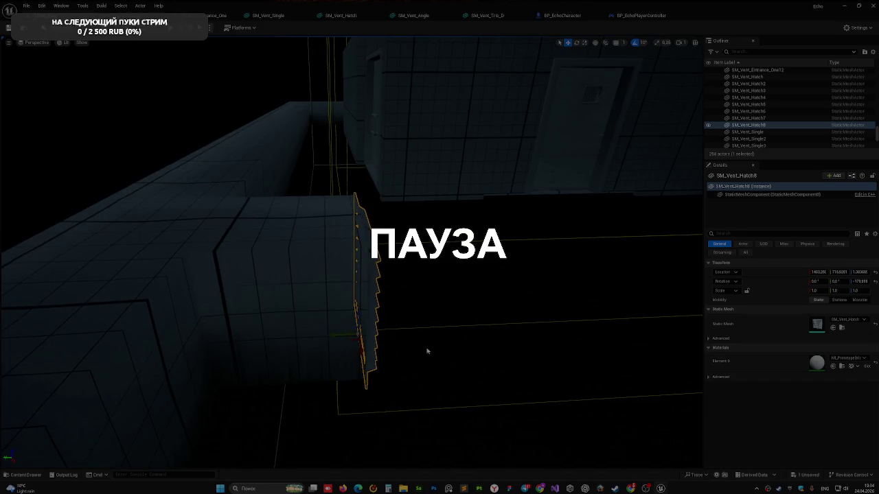
pyautogui.moveTo(360, 317); pyautogui.dragTo(158, 314)
pyautogui.moveTo(254, 300); pyautogui.dragTo(227, 191)
pyautogui.moveTo(354, 298); pyautogui.dragTo(354, 297)
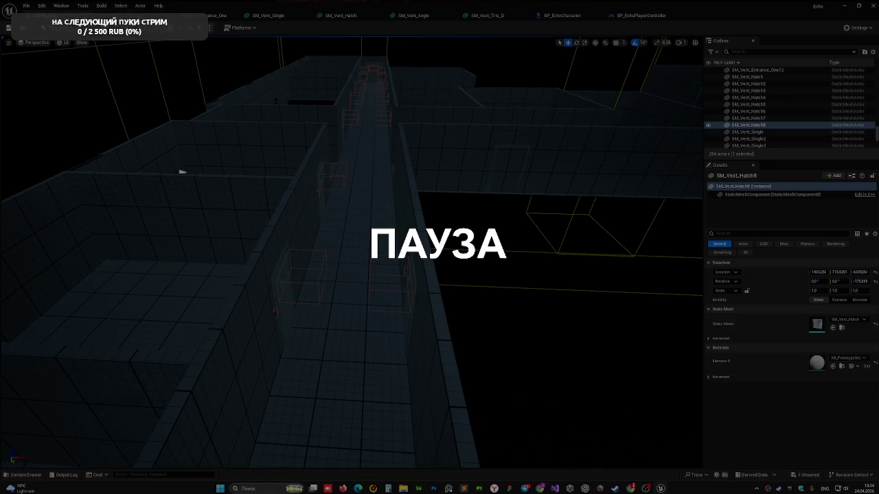
pyautogui.moveTo(395, 268)
pyautogui.mouseDown()
pyautogui.moveTo(395, 241)
pyautogui.moveTo(384, 233)
pyautogui.moveTo(395, 213)
pyautogui.mouseUp()
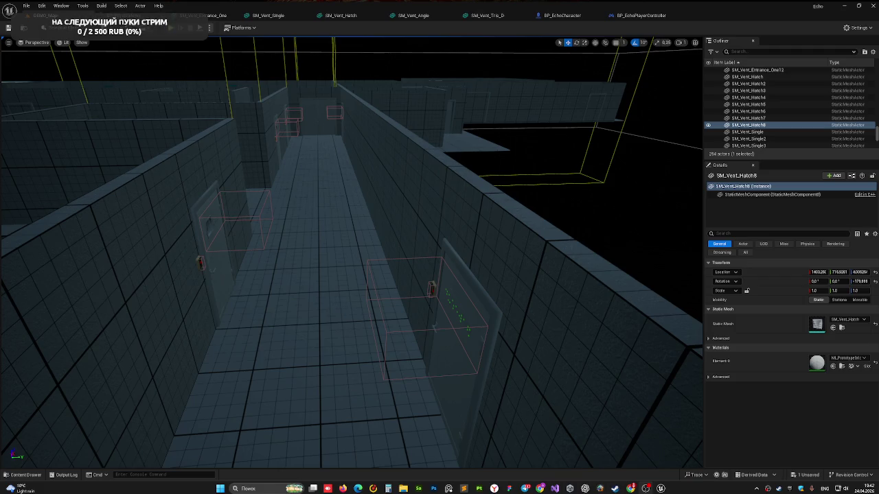
# Lower the camera to eye level in the corridor and start a Play-in-Editor test of DEMO_Map.
pyautogui.moveTo(322, 165); pyautogui.dragTo(315, 106)
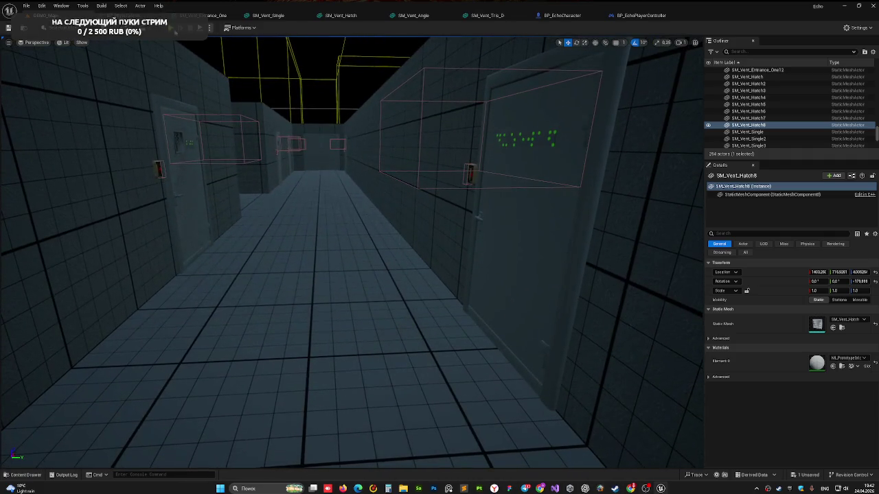
pyautogui.hotkey('alt', 'p')
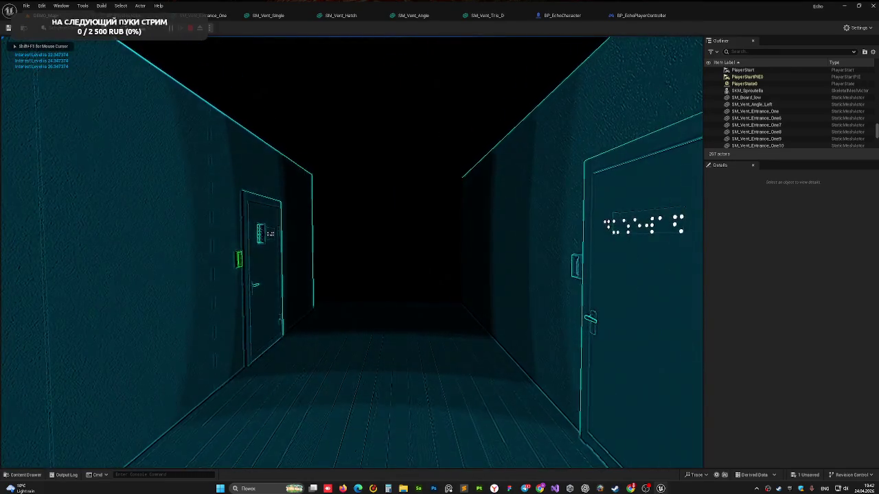
# Walk down the corridor toward the door with the green keypad and pick up the green item with E.
pyautogui.press('w')
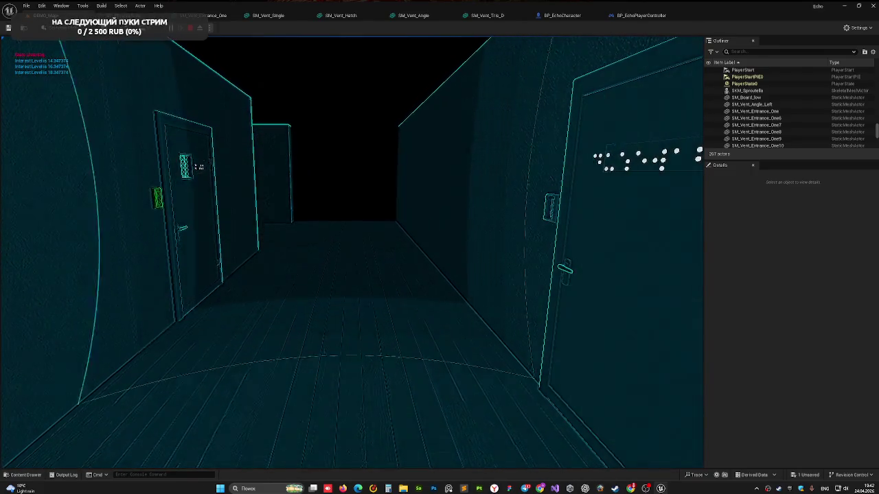
pyautogui.press('w')
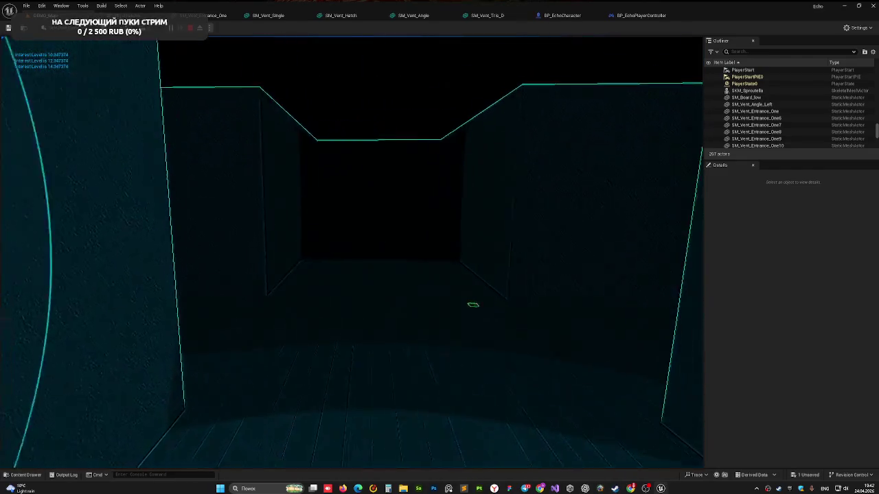
pyautogui.press('w')
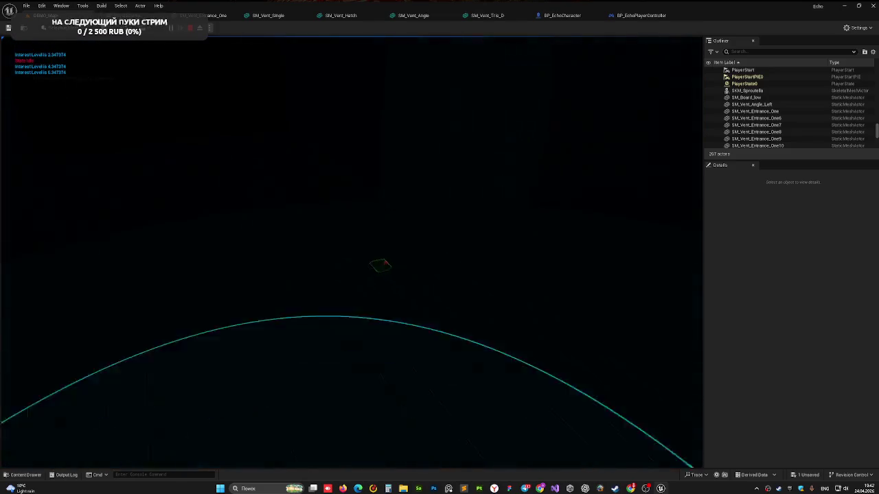
pyautogui.press('e')
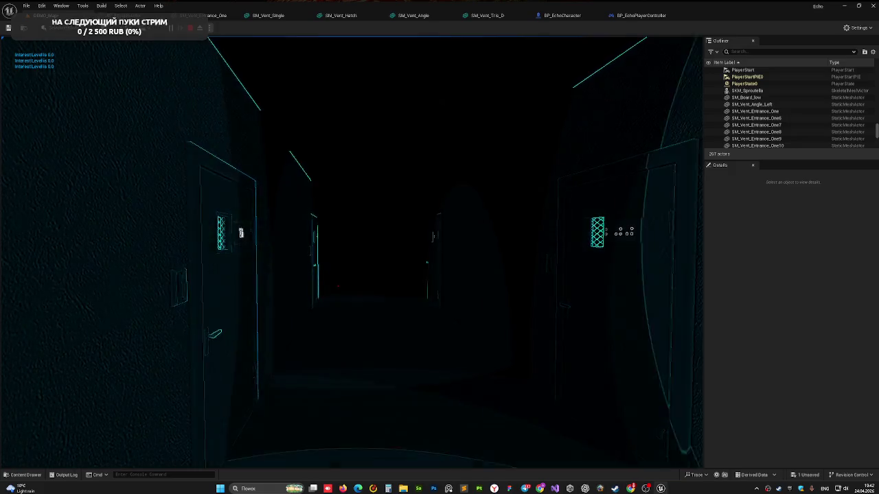
# Walk down the corridor through the narrower section to the left door beside the red box.
pyautogui.press('w')
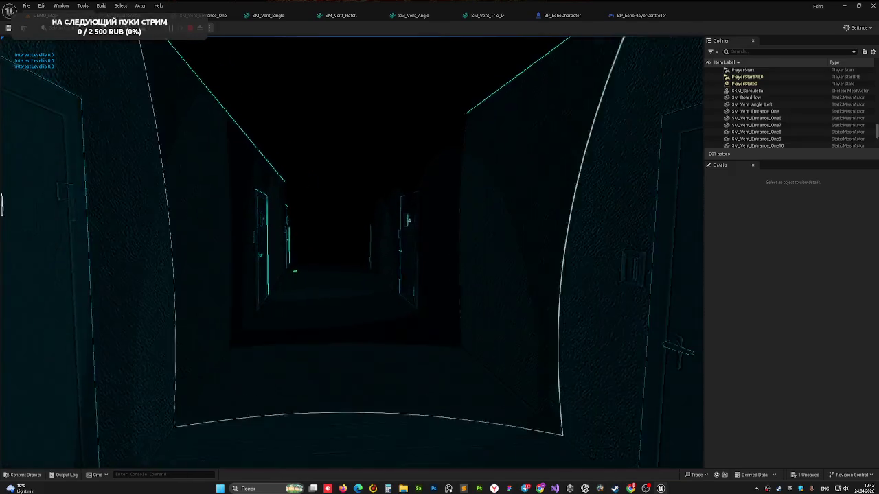
pyautogui.press('w')
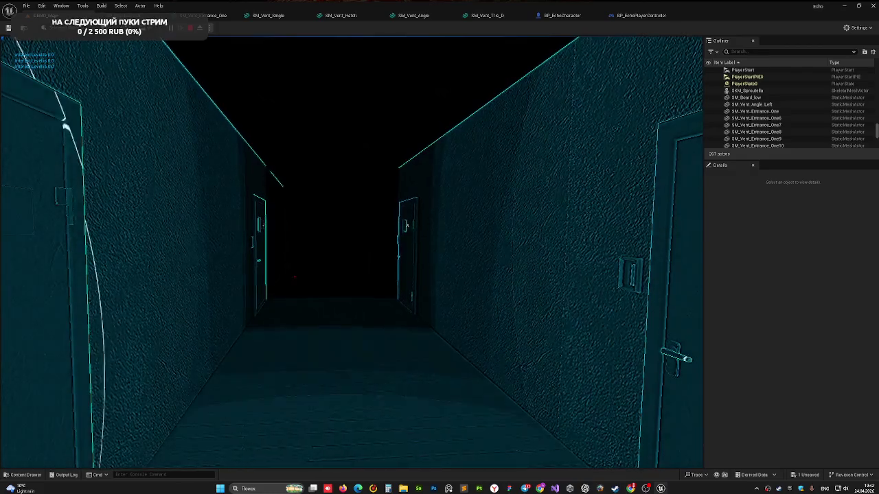
pyautogui.press('w')
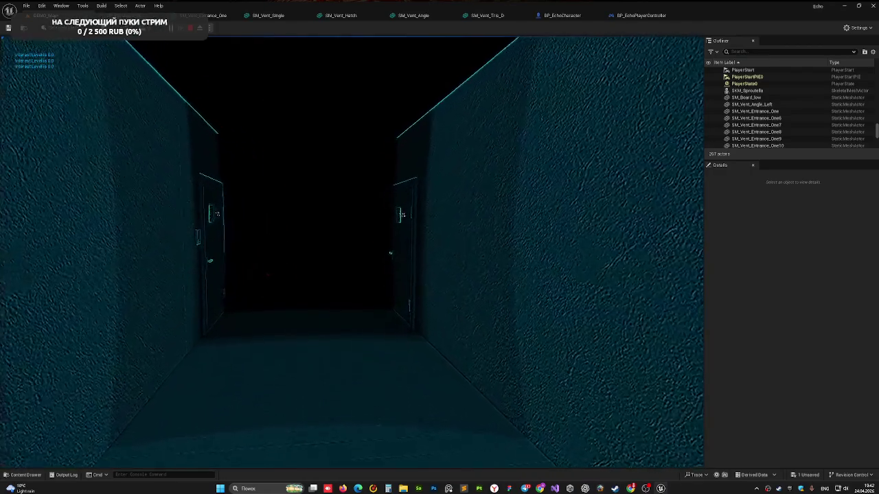
pyautogui.press('w')
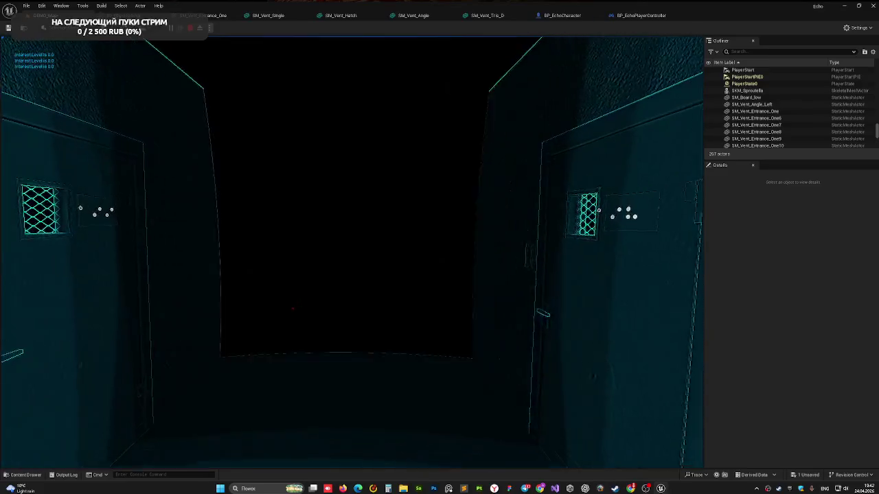
pyautogui.press('w')
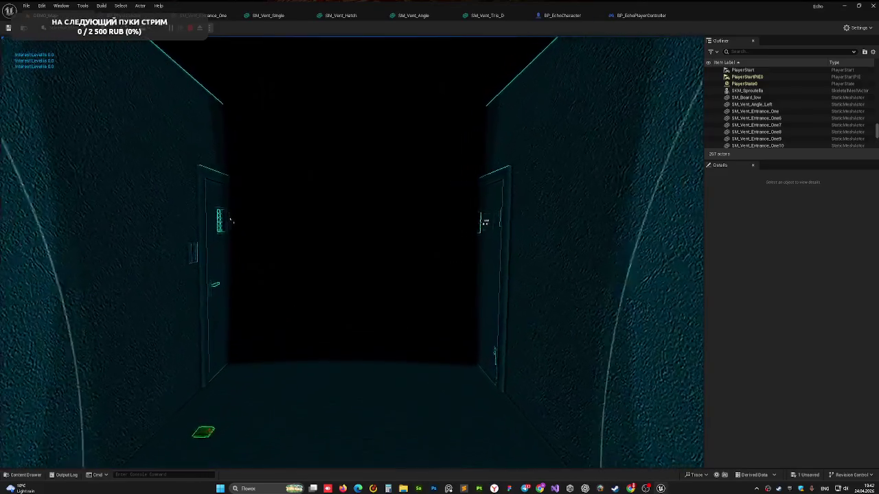
pyautogui.press('w')
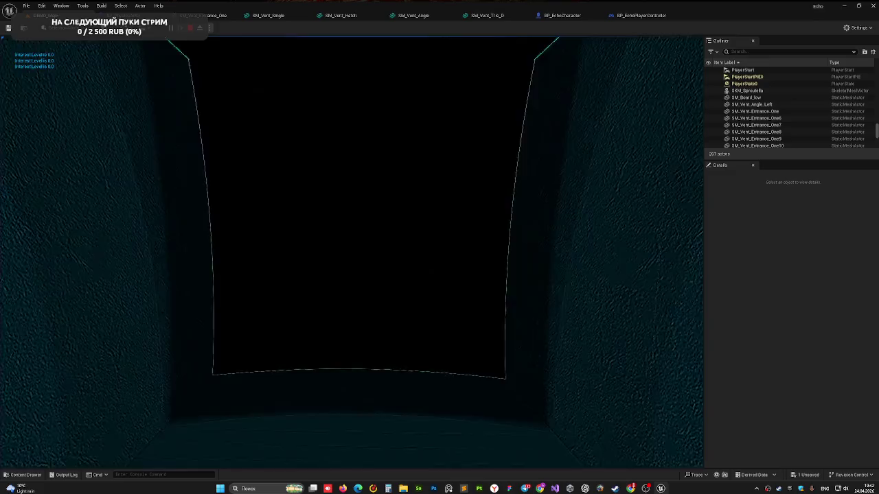
pyautogui.press('w')
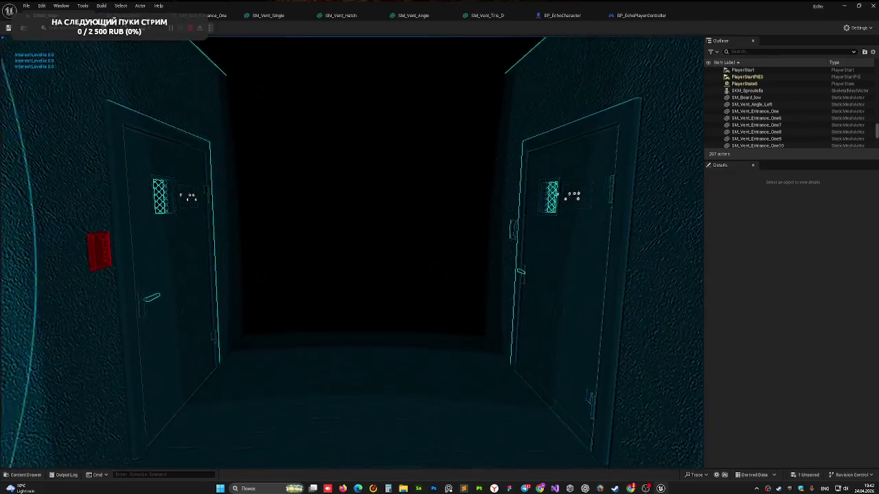
pyautogui.press('w')
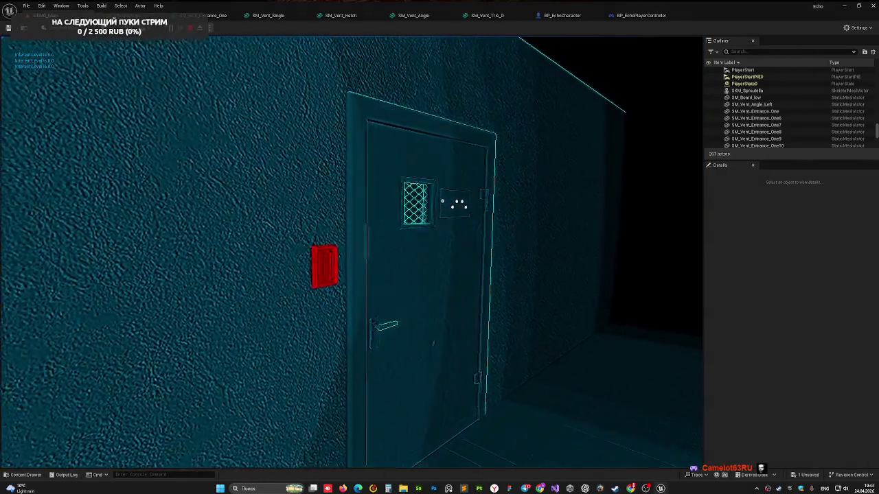
pyautogui.press('w')
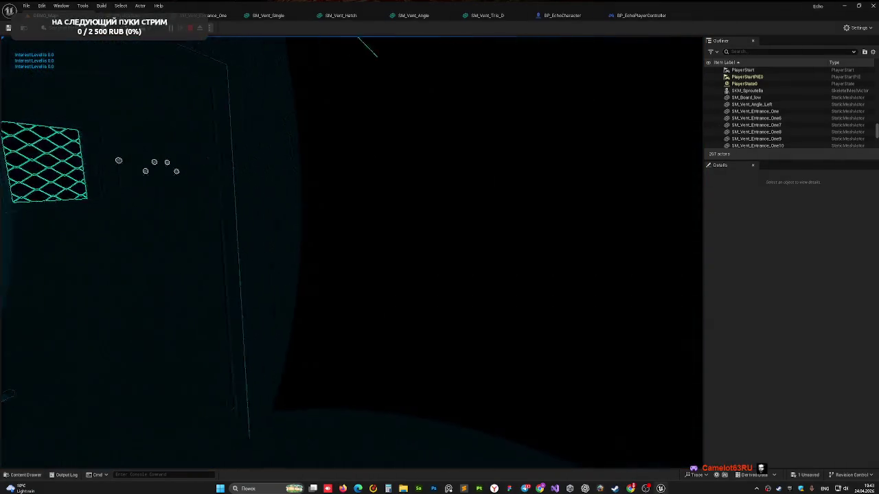
# Light the door with an echo pulse and approach to reveal plaque number 195.
pyautogui.moveTo(353, 261)
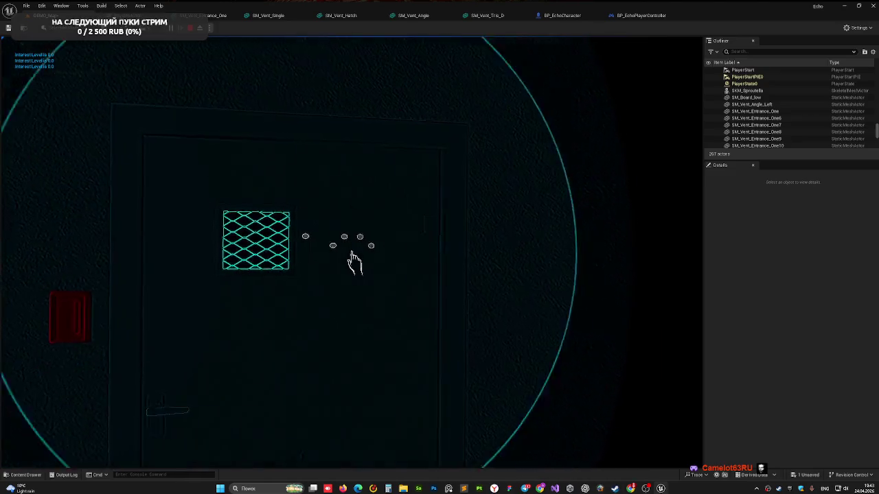
pyautogui.press('w')
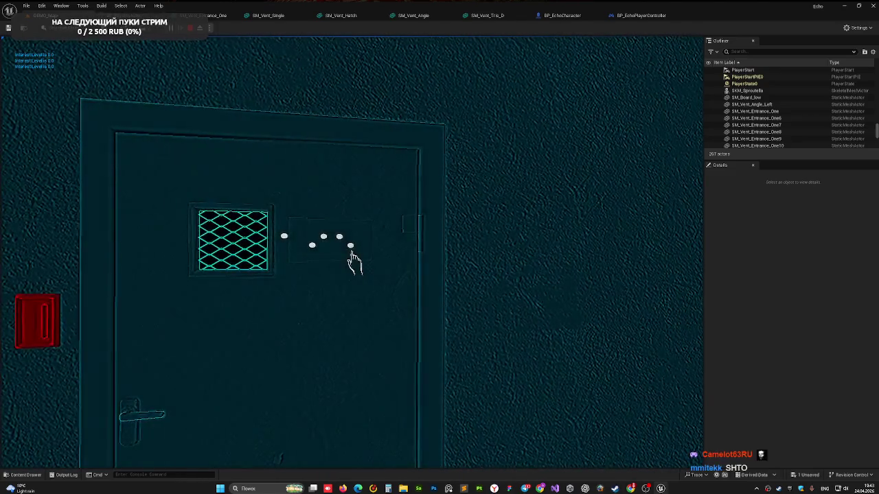
pyautogui.press('w')
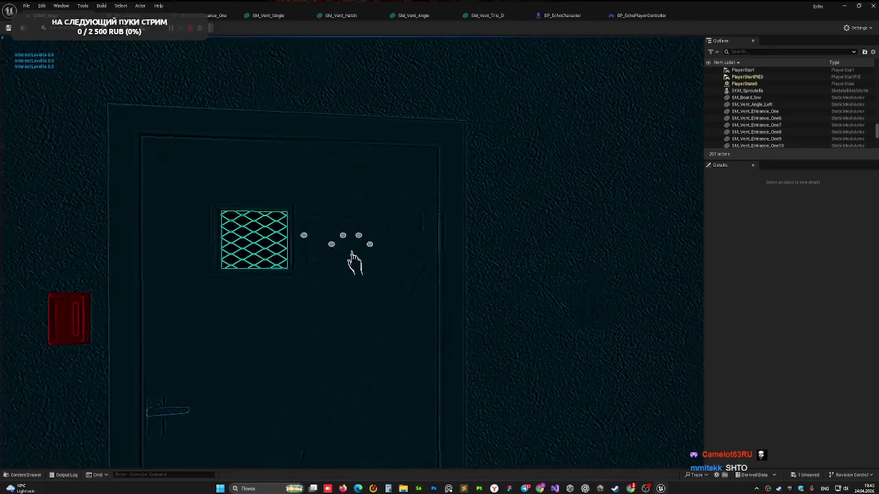
pyautogui.press('w')
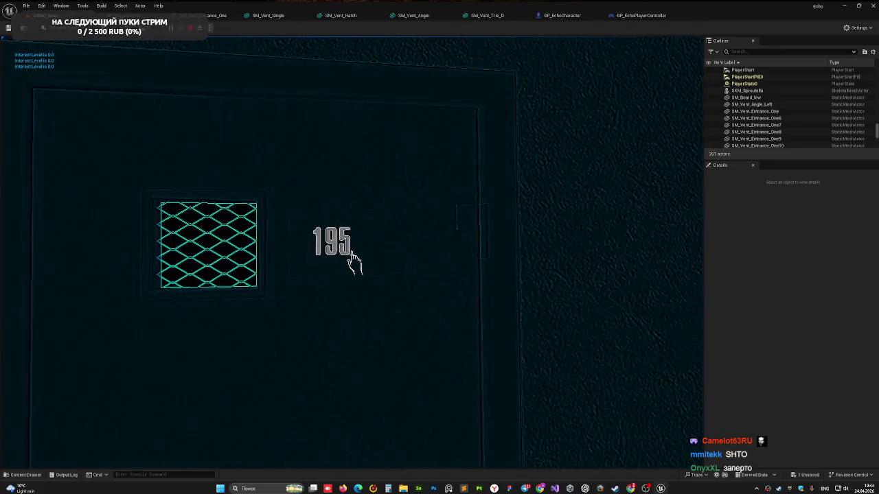
# Step back to view doors 195 and 194, then end the playtest with Esc.
pyautogui.press('s')
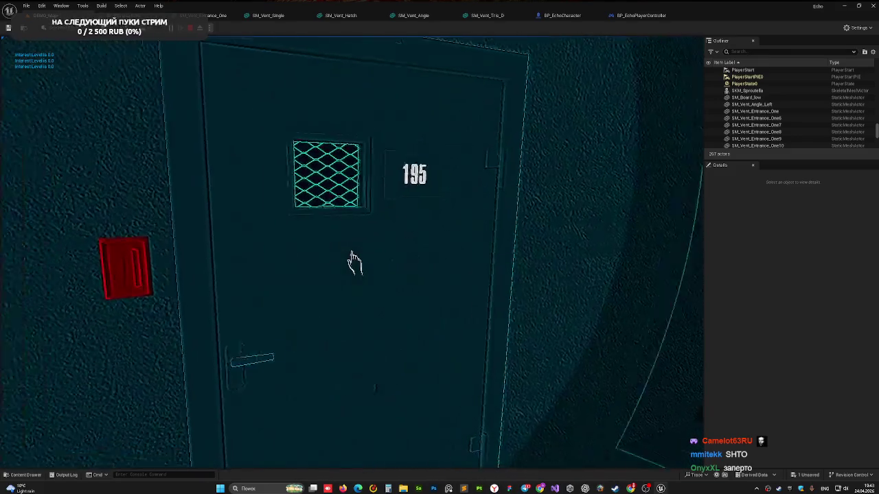
pyautogui.press('w')
pyautogui.press('s')
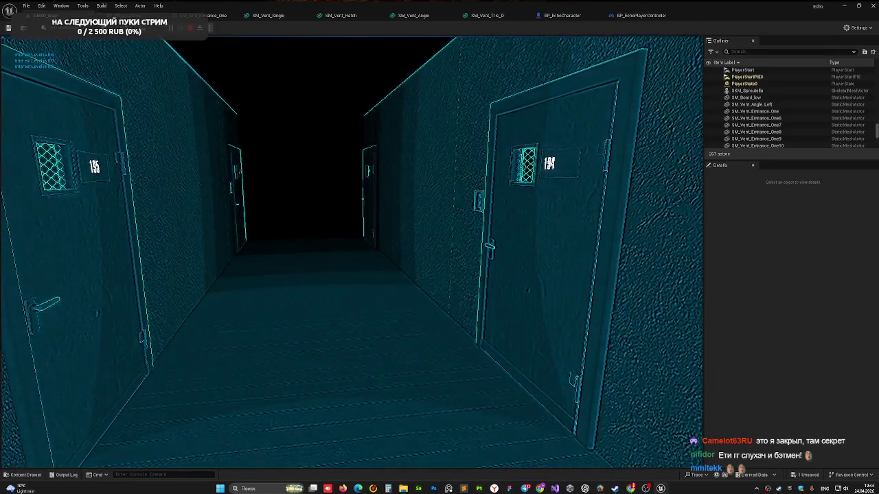
pyautogui.press('Escape')
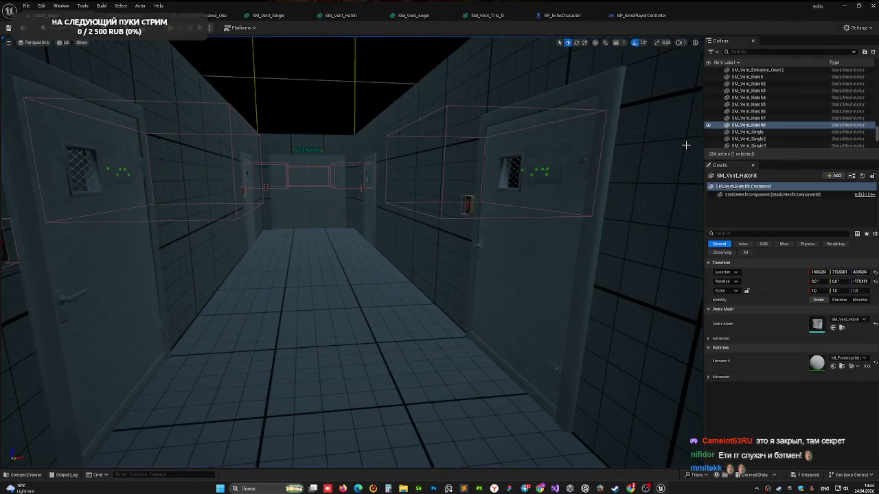
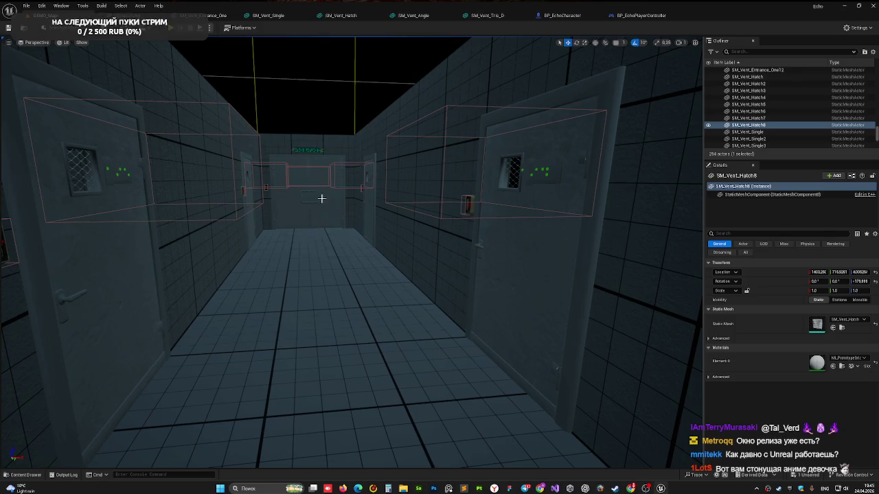
# Fly the view back from the door corridor and down the tiled vent corridor toward its hatch markers.
pyautogui.moveTo(337, 197)
pyautogui.mouseDown()
pyautogui.moveTo(349, 184)
pyautogui.moveTo(350, 135)
pyautogui.moveTo(349, 194)
pyautogui.moveTo(390, 192)
pyautogui.moveTo(389, 206)
pyautogui.moveTo(337, 173)
pyautogui.moveTo(363, 180)
pyautogui.moveTo(346, 167)
pyautogui.moveTo(315, 220)
pyautogui.moveTo(241, 265)
pyautogui.moveTo(240, 250)
pyautogui.mouseUp()
pyautogui.moveTo(388, 134)
pyautogui.mouseDown()
pyautogui.moveTo(398, 137)
pyautogui.moveTo(388, 134)
pyautogui.mouseUp()
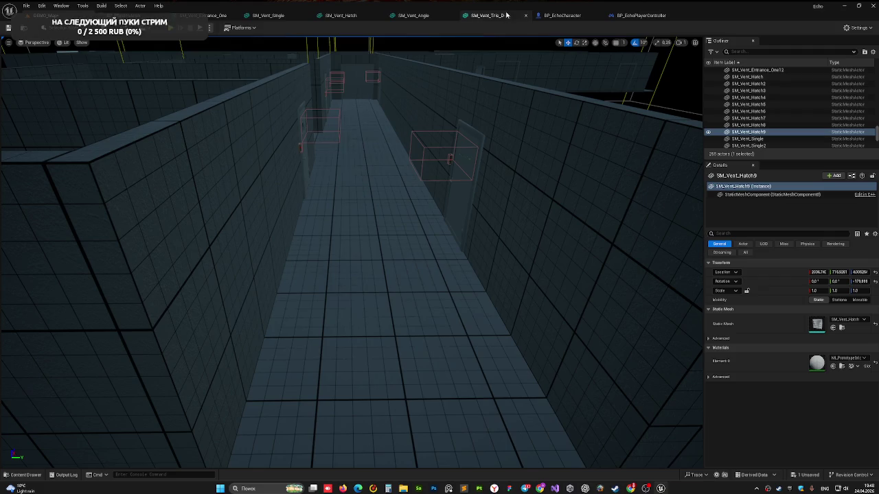
pyautogui.moveTo(427, 189)
pyautogui.mouseDown()
pyautogui.moveTo(387, 196)
pyautogui.moveTo(369, 184)
pyautogui.moveTo(302, 227)
pyautogui.mouseUp()
# Line up the view down the hatch corridor and start a Play-in-Editor playtest.
pyautogui.moveTo(247, 209); pyautogui.dragTo(247, 209)
pyautogui.moveTo(350, 220); pyautogui.dragTo(344, 225)
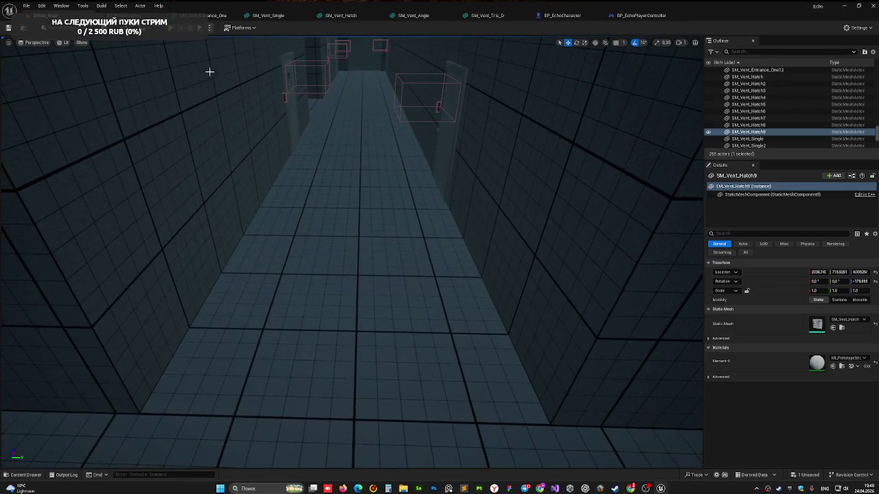
pyautogui.click(172, 31)
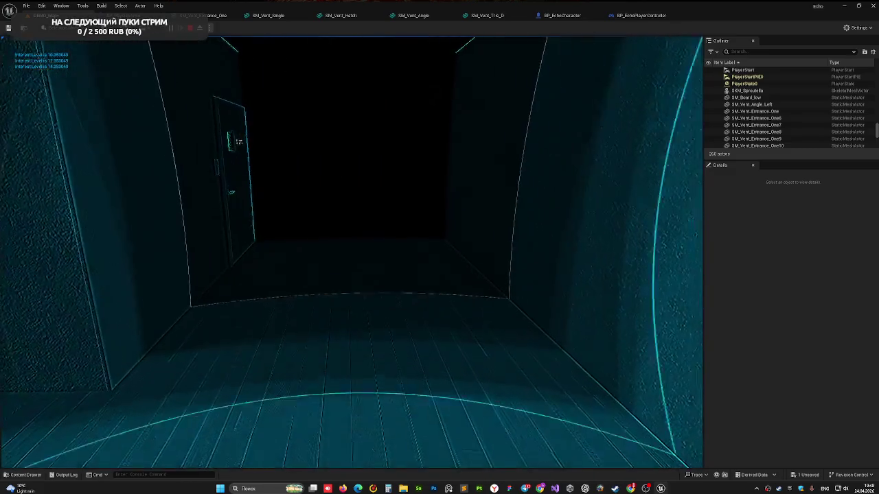
# Restart the playtest with Alt+P, grab the green vent panel off the wall, then stop.
pyautogui.press('Escape')
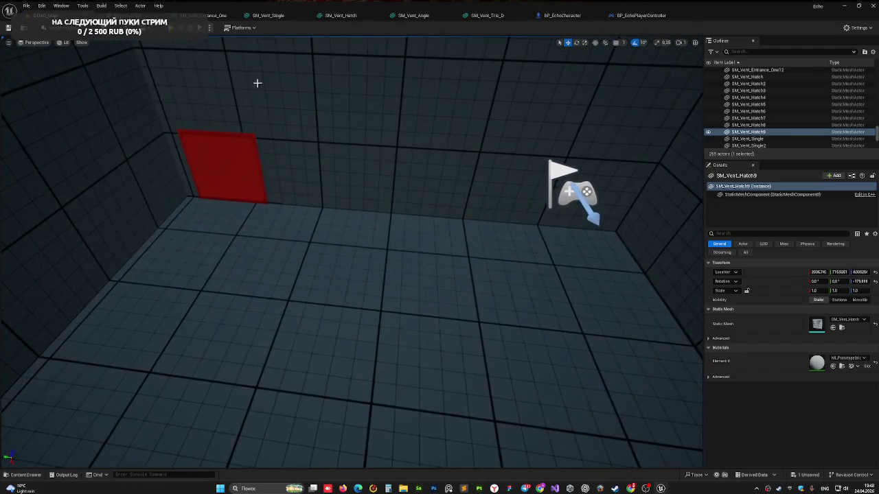
pyautogui.hotkey('alt', 'p')
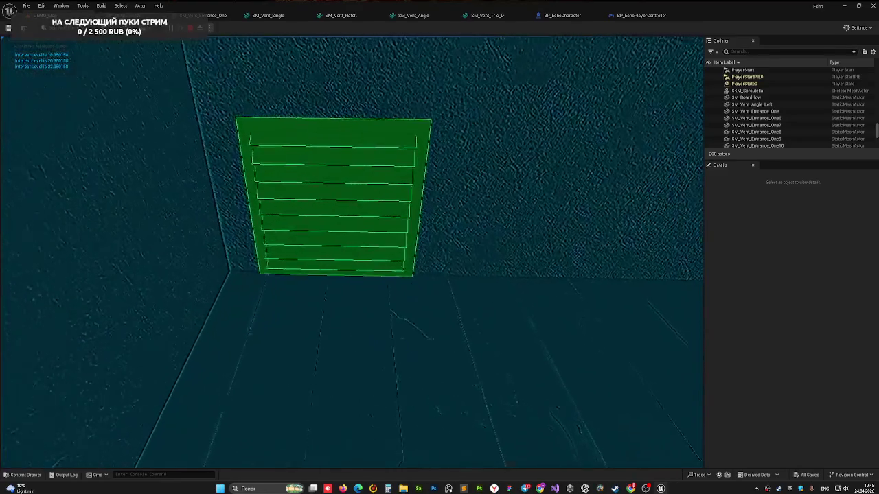
pyautogui.click(350, 252)
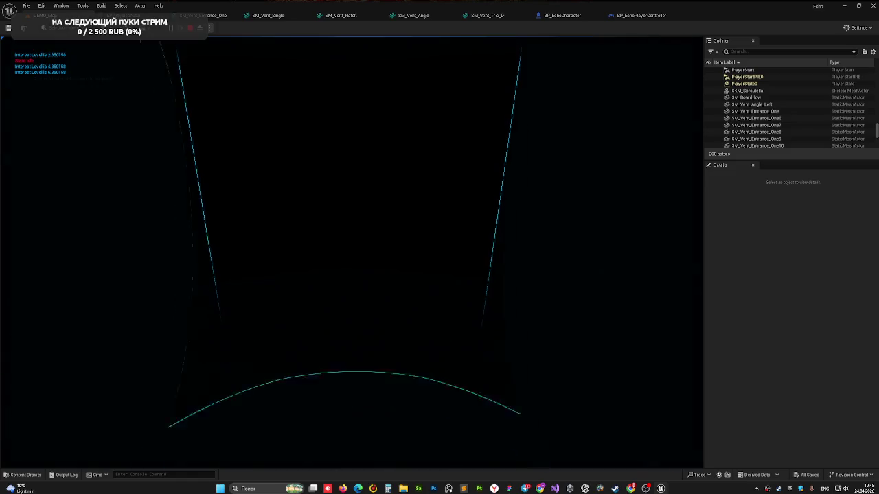
pyautogui.press('Escape')
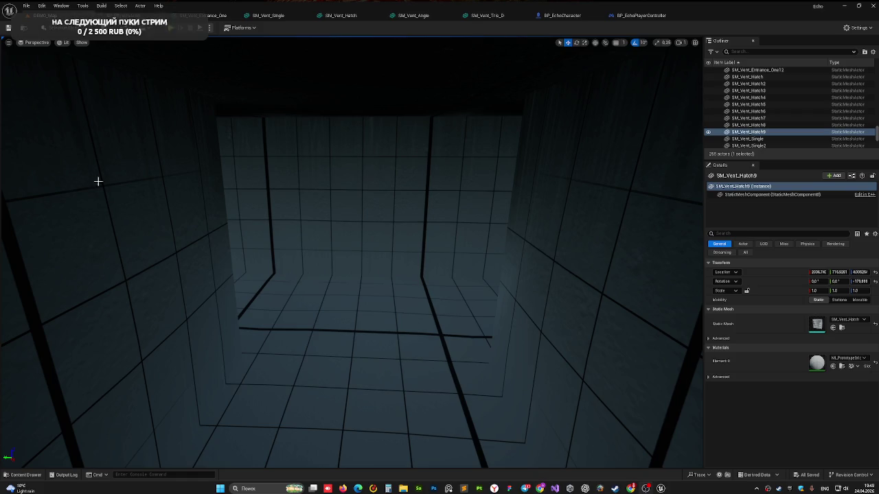
# From the red-hatch room, start a playtest and walk into the vent to the louvered grate.
pyautogui.moveTo(298, 191)
pyautogui.mouseDown()
pyautogui.moveTo(312, 282)
pyautogui.moveTo(222, 39)
pyautogui.mouseUp()
pyautogui.hotkey('alt', 'p')
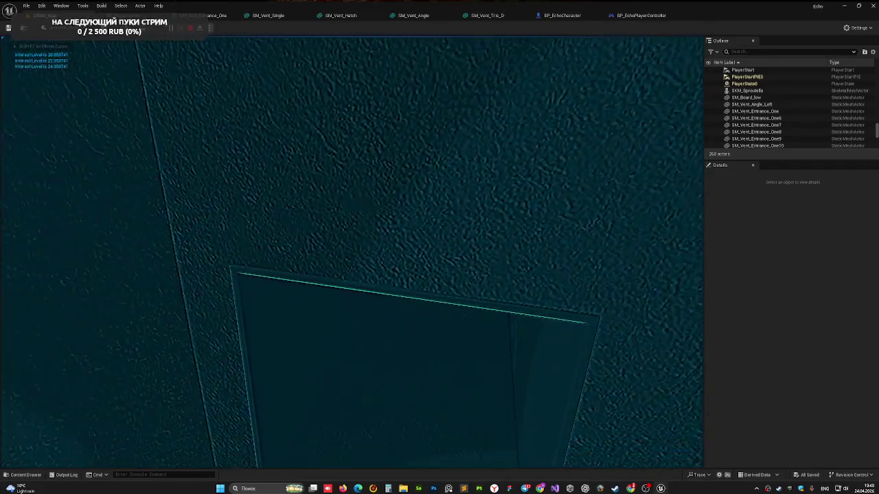
pyautogui.press('w')
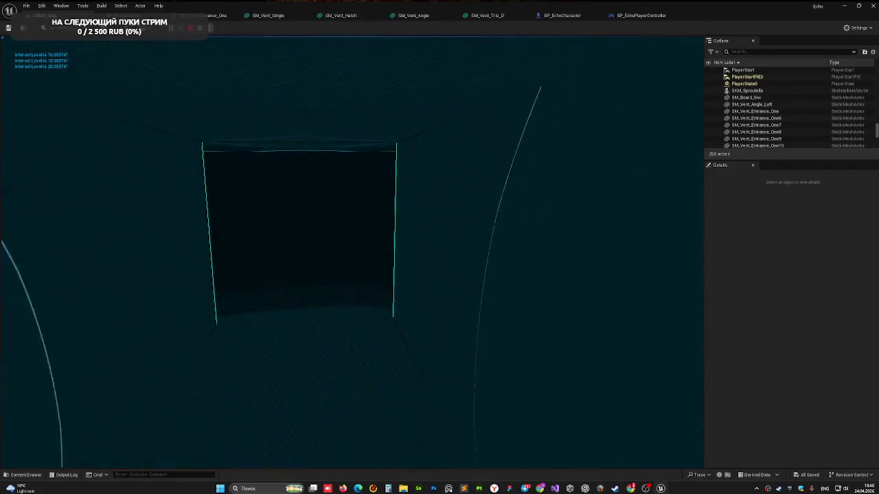
pyautogui.press('w')
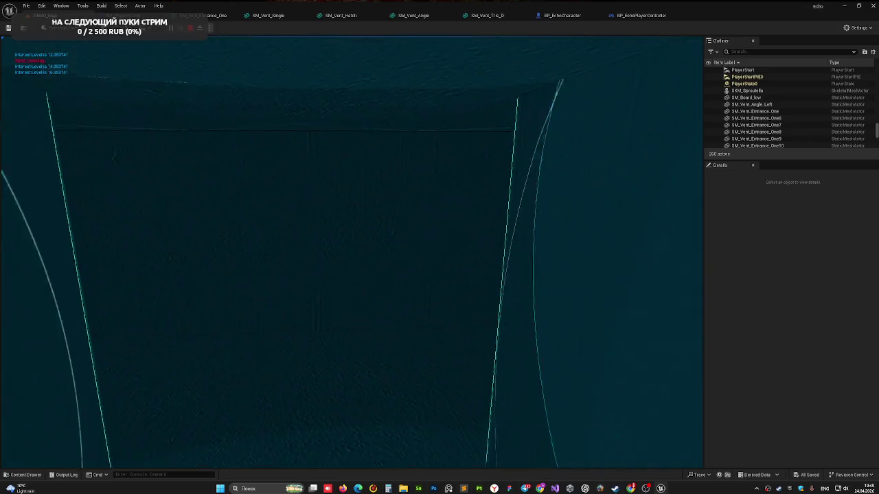
pyautogui.press('w')
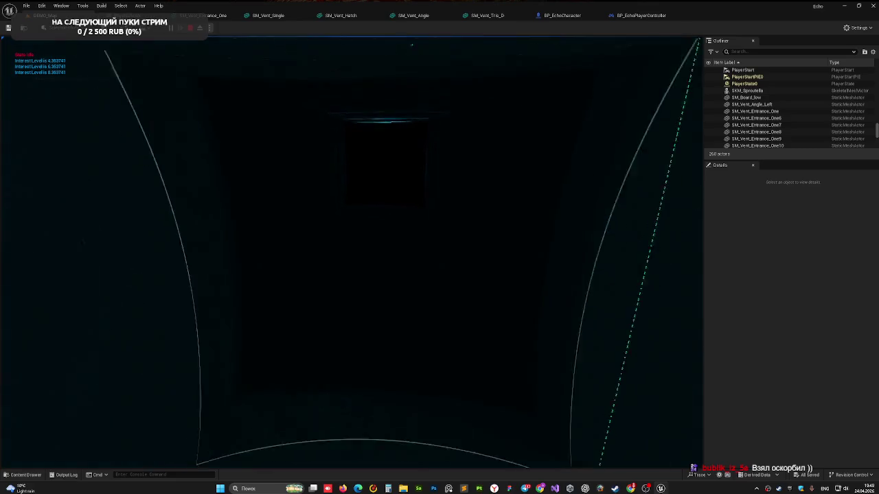
pyautogui.press('w')
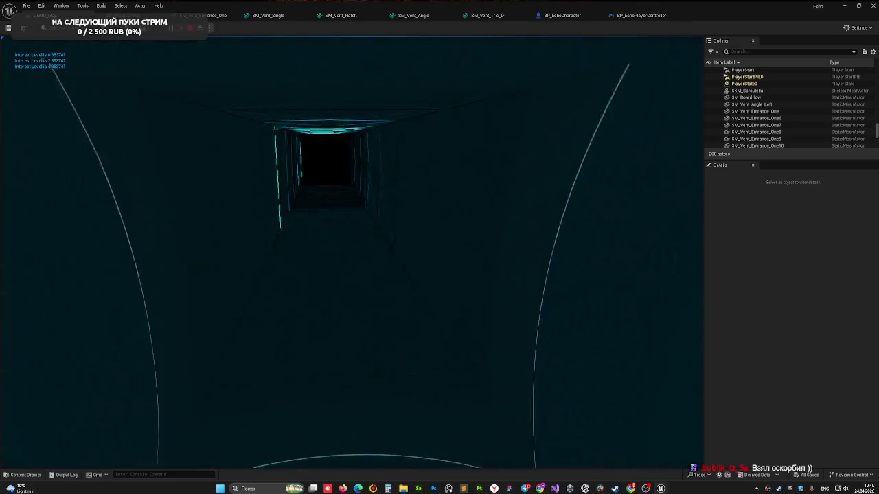
pyautogui.press('w')
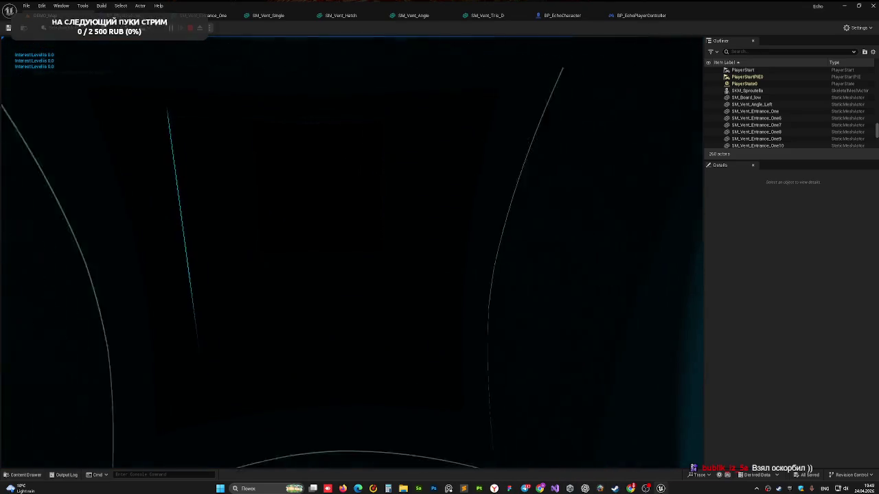
pyautogui.press('w')
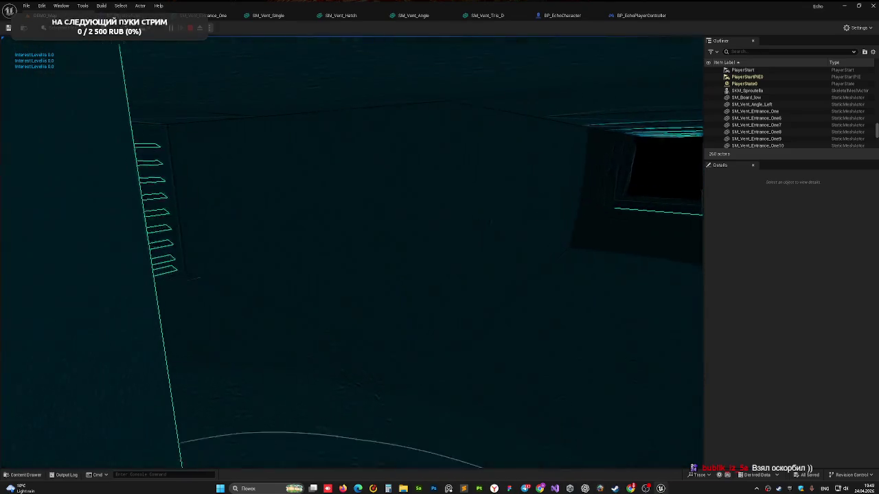
pyautogui.press('w')
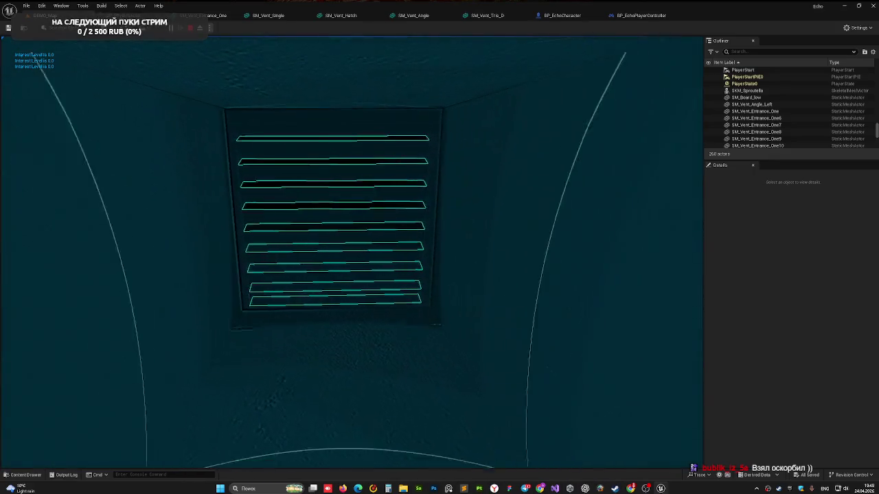
# Push through the grate and square duct out its far end, then stop the playtest.
pyautogui.press('w')
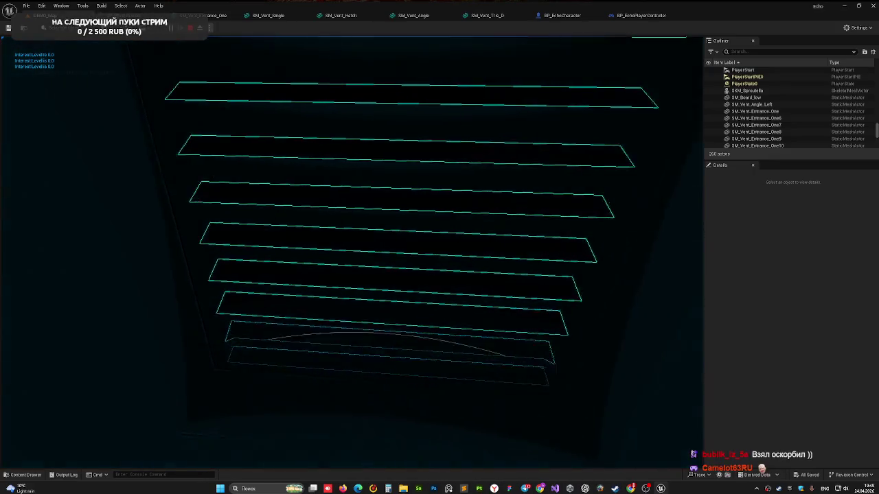
pyautogui.press('w')
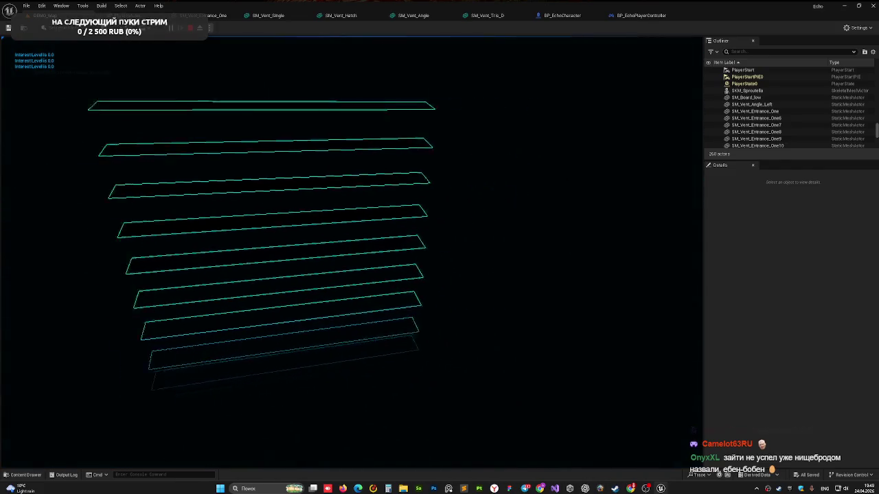
pyautogui.press('w')
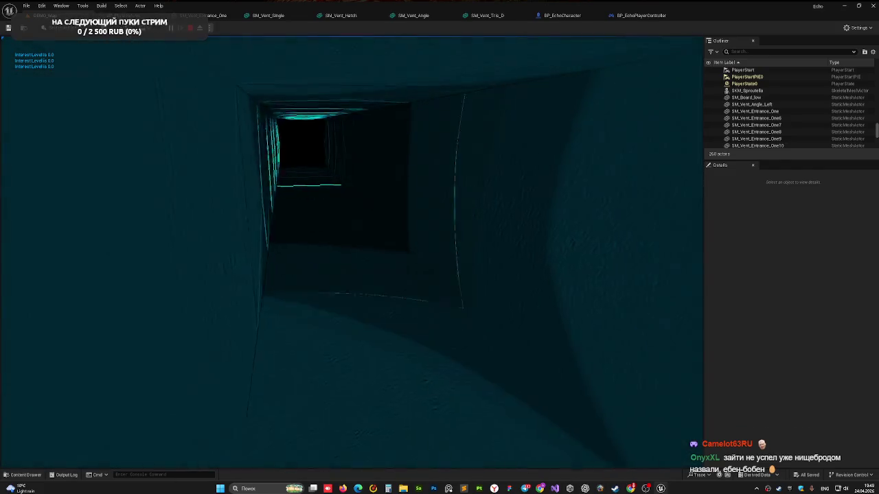
pyautogui.press('w')
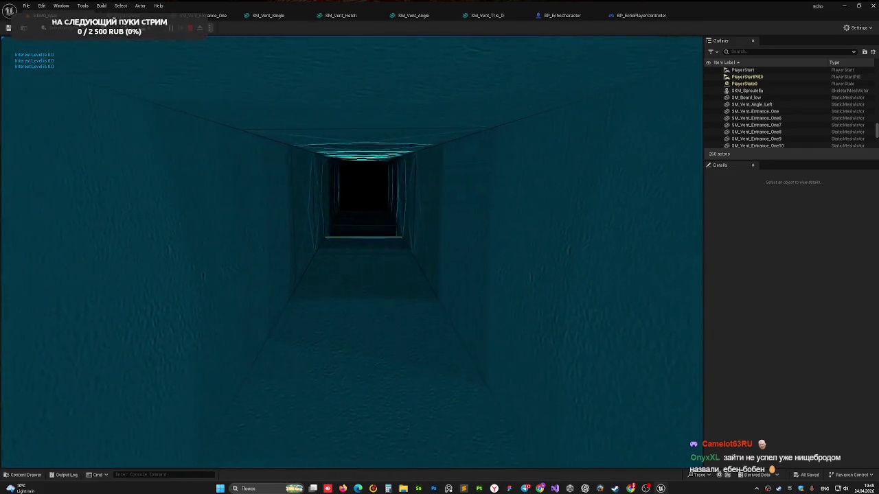
pyautogui.press('w')
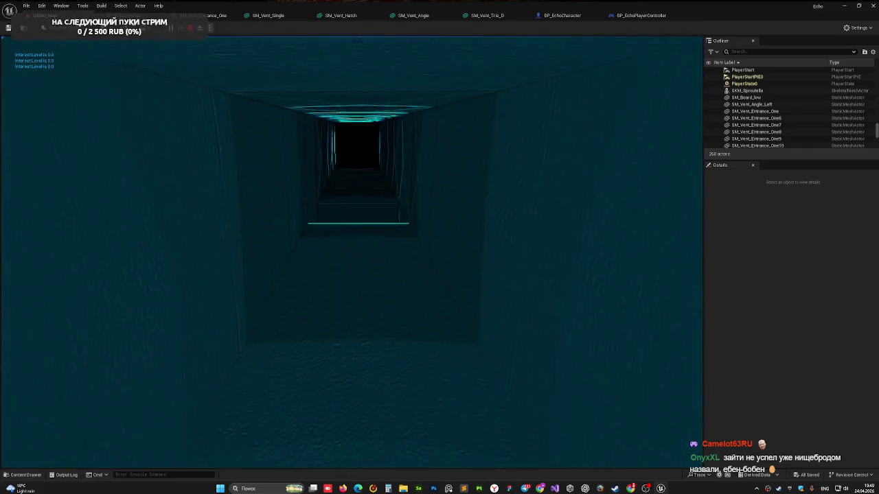
pyautogui.press('w')
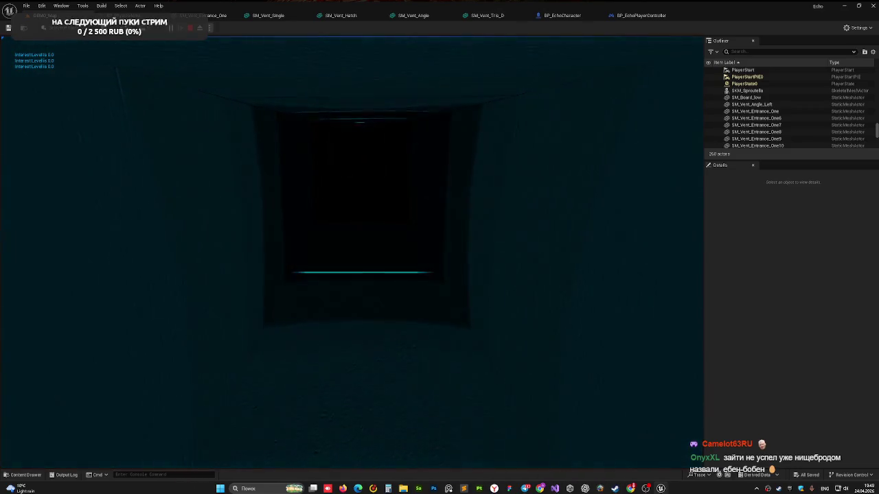
pyautogui.press('w')
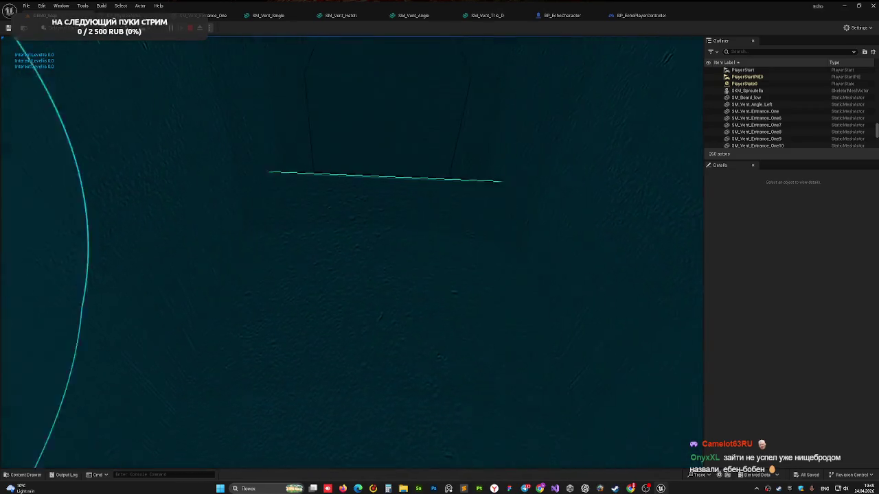
pyautogui.press('w')
pyautogui.press('w')
pyautogui.press('w')
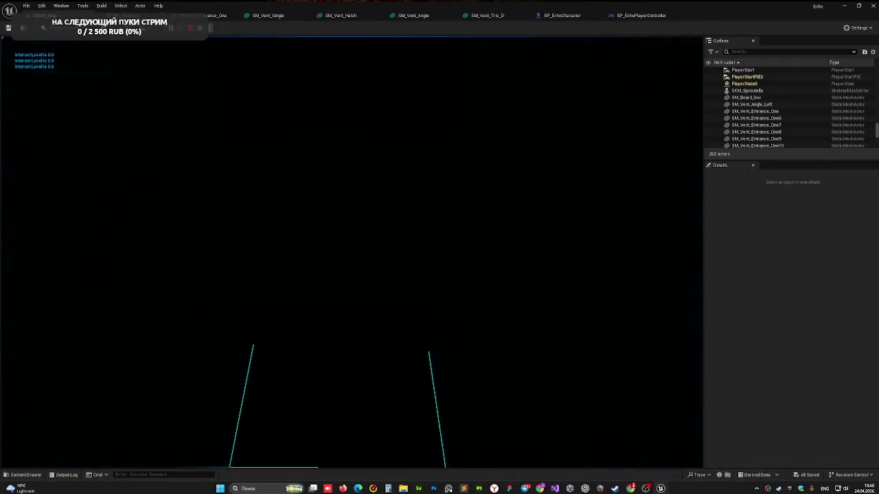
pyautogui.press('w')
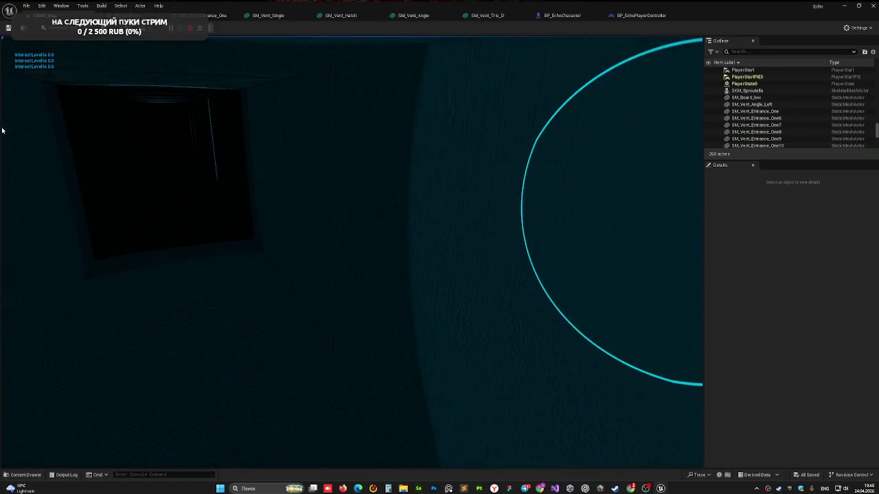
pyautogui.press('Escape')
pyautogui.press('s')
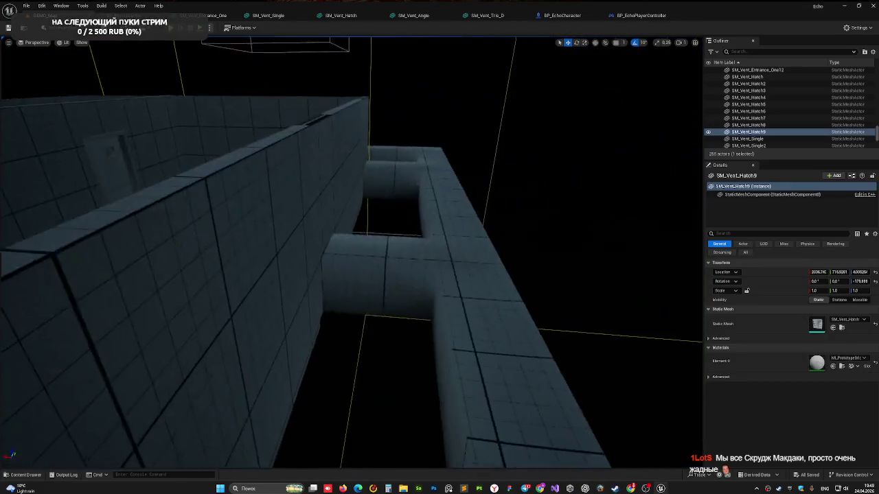
pyautogui.press('w')
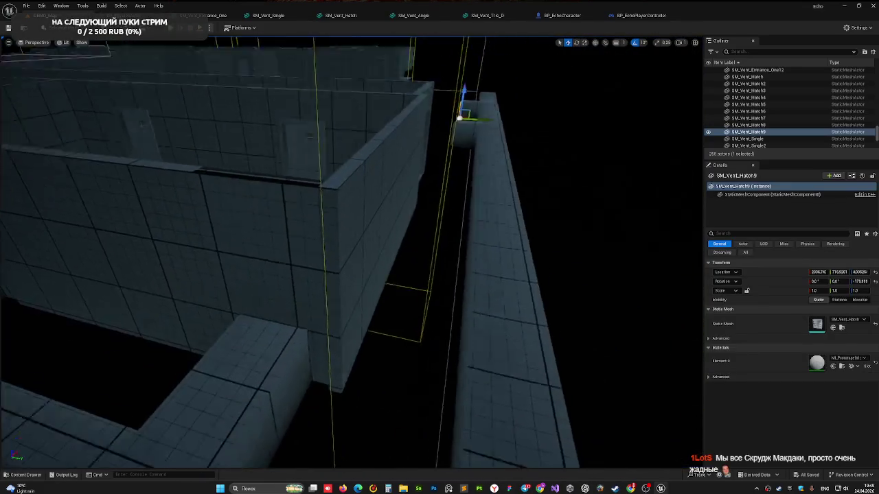
pyautogui.press('s')
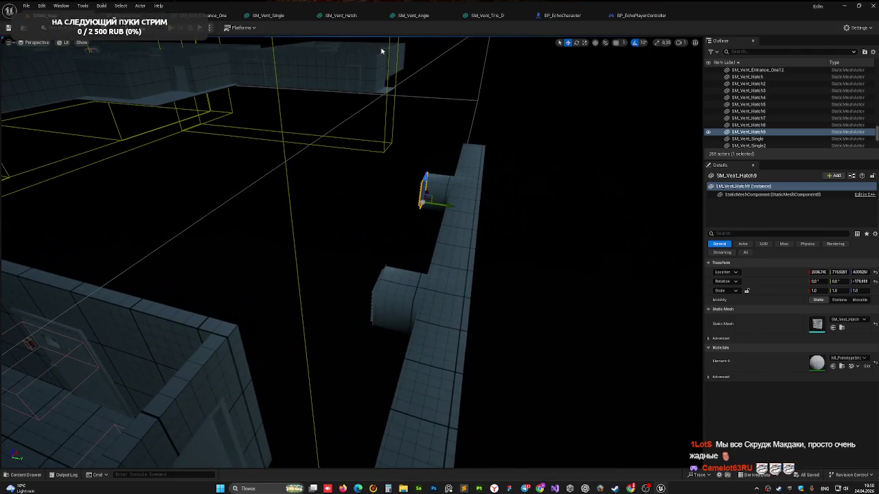
pyautogui.moveTo(387, 240); pyautogui.dragTo(267, 295)
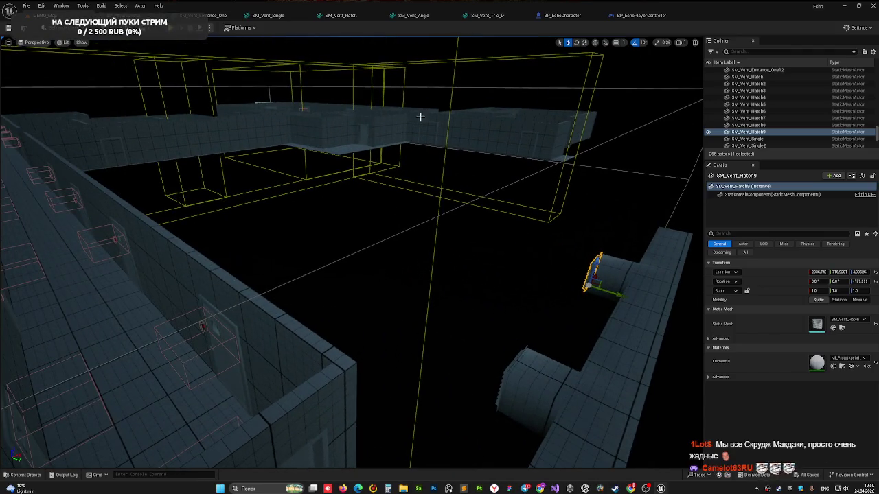
pyautogui.moveTo(401, 251)
pyautogui.mouseDown()
pyautogui.moveTo(378, 219)
pyautogui.moveTo(416, 219)
pyautogui.moveTo(286, 353)
pyautogui.mouseUp()
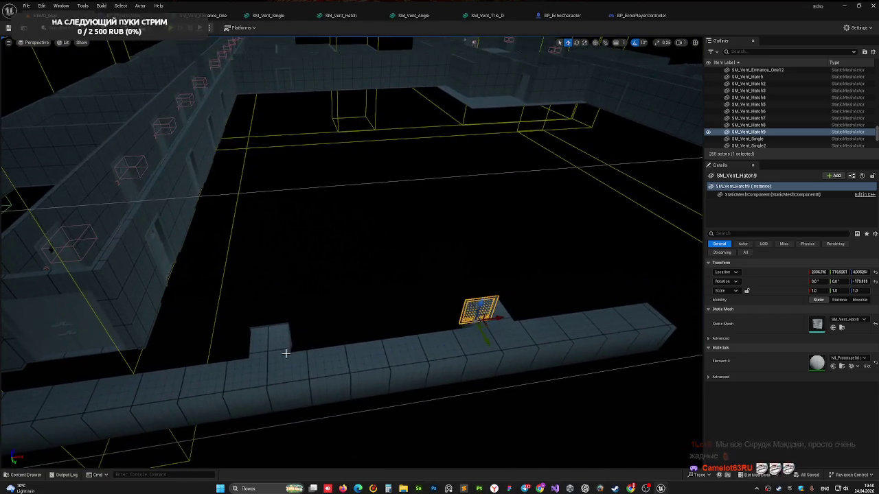
pyautogui.click(285, 349)
pyautogui.scroll(2, 282, 337)
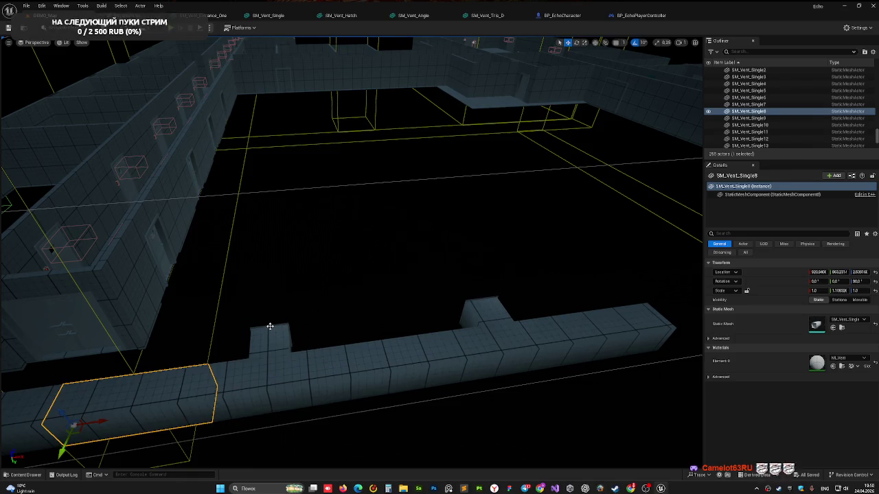
pyautogui.keyDown('ctrl'); pyautogui.click(267, 355); pyautogui.keyUp('ctrl')
pyautogui.moveTo(268, 355)
pyautogui.mouseDown()
pyautogui.moveTo(247, 350)
pyautogui.moveTo(343, 275)
pyautogui.mouseUp()
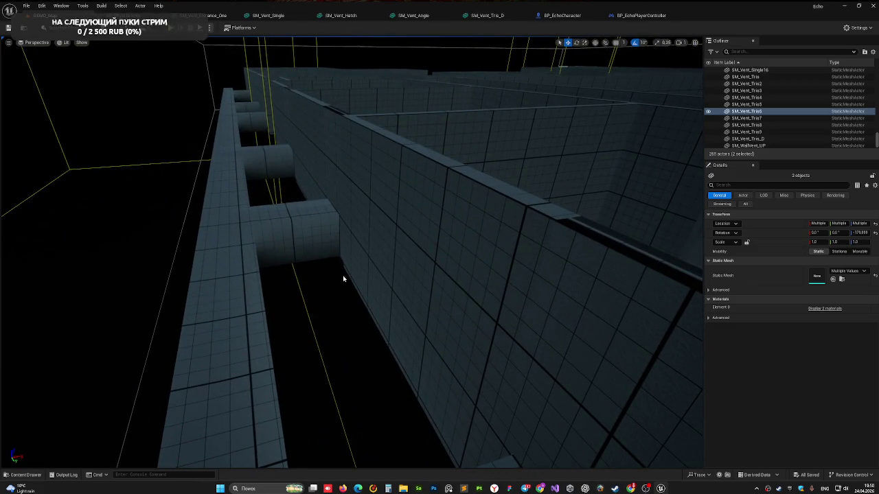
pyautogui.moveTo(275, 304)
pyautogui.mouseDown()
pyautogui.moveTo(263, 199)
pyautogui.moveTo(301, 240)
pyautogui.mouseUp()
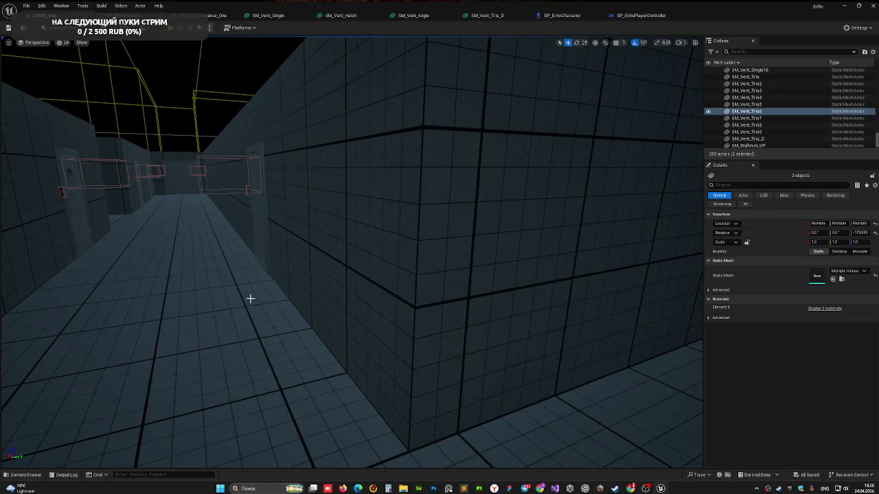
pyautogui.moveTo(216, 312); pyautogui.dragTo(151, 295)
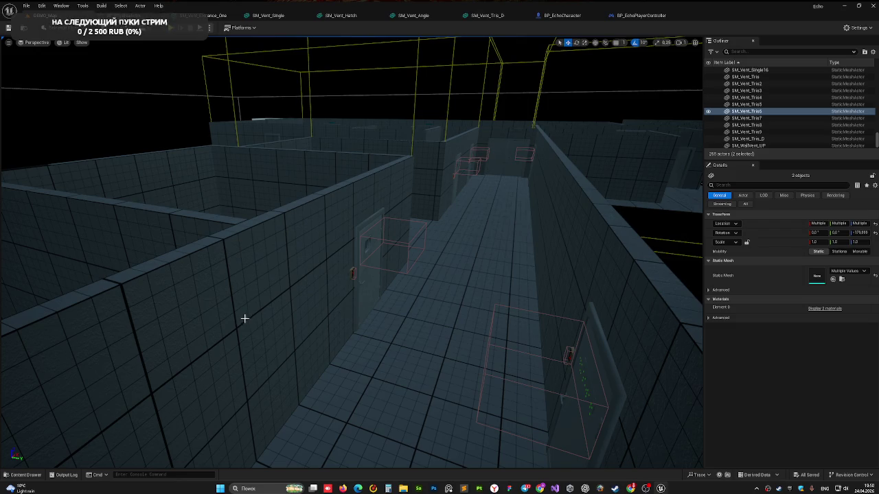
pyautogui.moveTo(329, 315)
pyautogui.mouseDown()
pyautogui.moveTo(336, 350)
pyautogui.moveTo(355, 371)
pyautogui.mouseUp()
# Select BP_TwinDoor, turn the view toward the room's corner, and start a playtest.
pyautogui.click(397, 281)
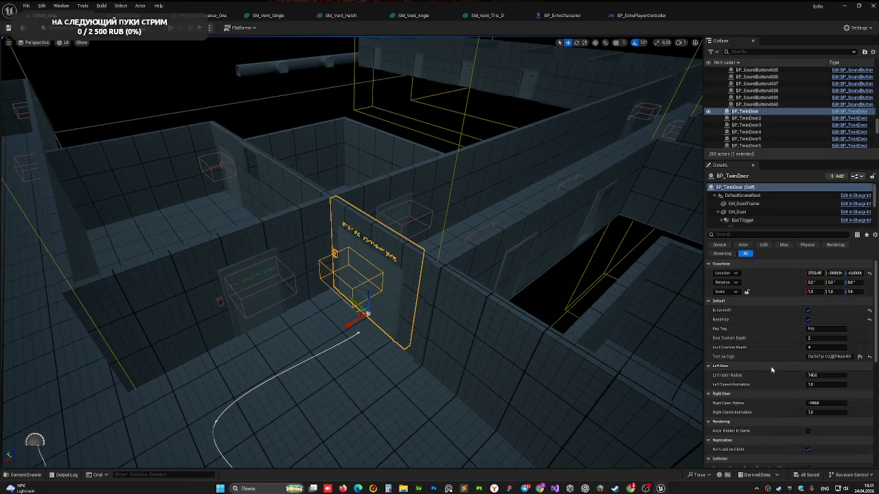
pyautogui.moveTo(412, 275); pyautogui.dragTo(417, 280)
pyautogui.moveTo(191, 63); pyautogui.dragTo(191, 63)
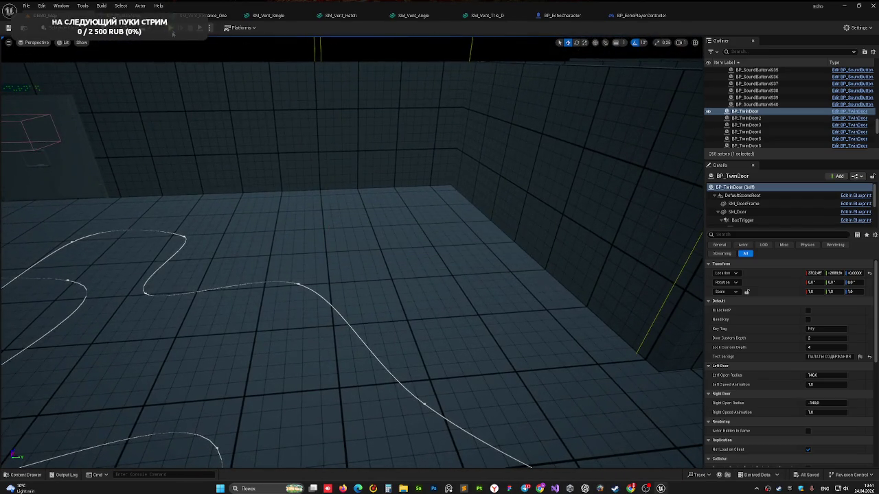
pyautogui.click(173, 29)
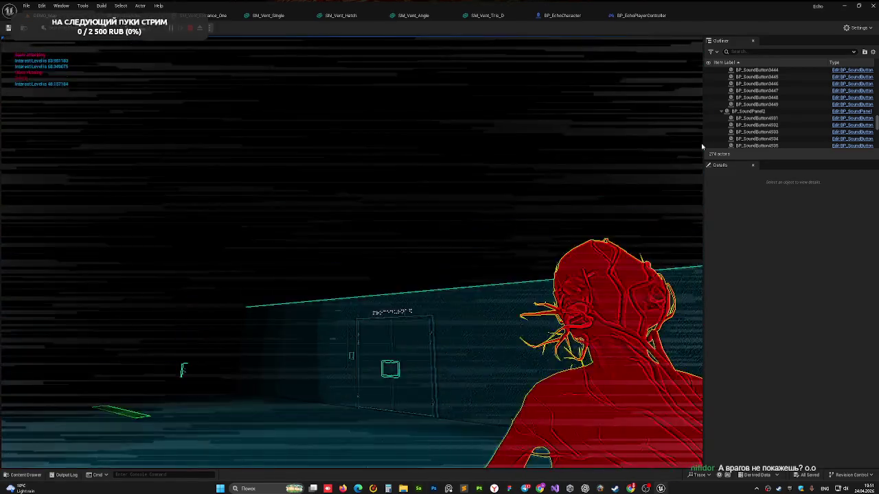
# Stop the playtest and bring the monster standing in the tiled room into view.
pyautogui.press('Escape')
pyautogui.moveTo(320, 206); pyautogui.dragTo(320, 206)
pyautogui.moveTo(362, 140); pyautogui.dragTo(362, 140)
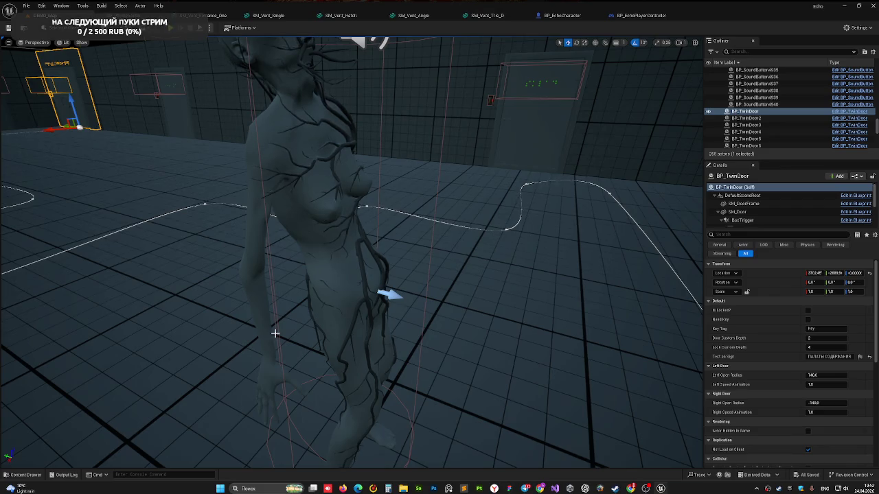
# Frame the whole monster down the corridor, then start another playtest with Alt+P.
pyautogui.moveTo(388, 234); pyautogui.dragTo(388, 233)
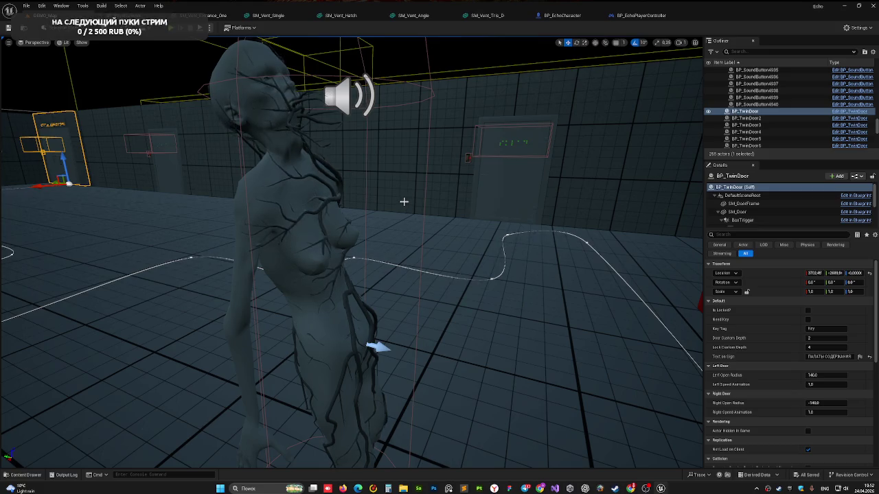
pyautogui.moveTo(293, 189); pyautogui.dragTo(390, 308)
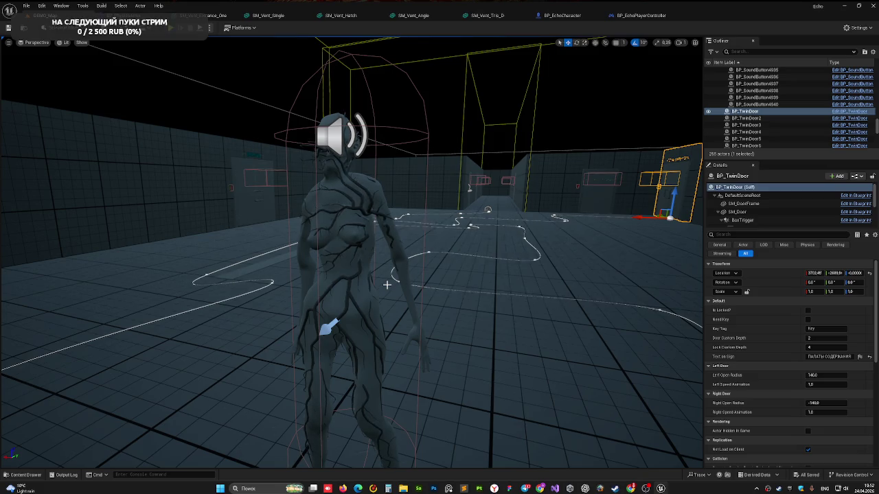
pyautogui.moveTo(456, 232)
pyautogui.mouseDown()
pyautogui.moveTo(439, 233)
pyautogui.moveTo(480, 230)
pyautogui.moveTo(419, 234)
pyautogui.moveTo(456, 240)
pyautogui.moveTo(446, 226)
pyautogui.moveTo(453, 261)
pyautogui.moveTo(440, 254)
pyautogui.moveTo(480, 251)
pyautogui.mouseUp()
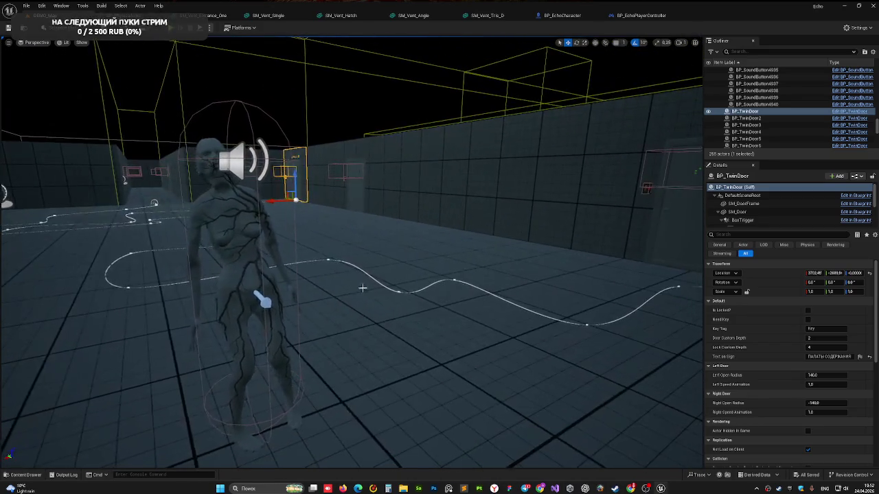
pyautogui.hotkey('alt', 'p')
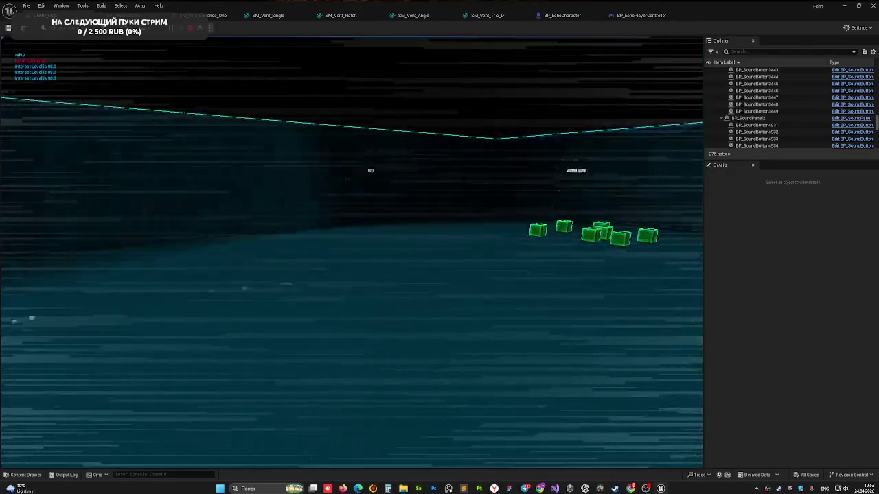
# End the playtest and drag BP_Monster to a new spot, around Location Y -2518.
pyautogui.press('Escape')
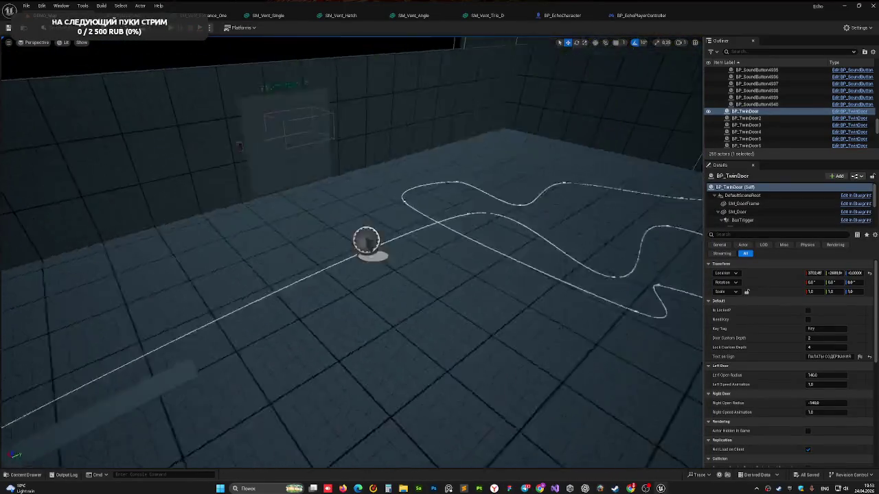
pyautogui.scroll(-3, 207, 225)
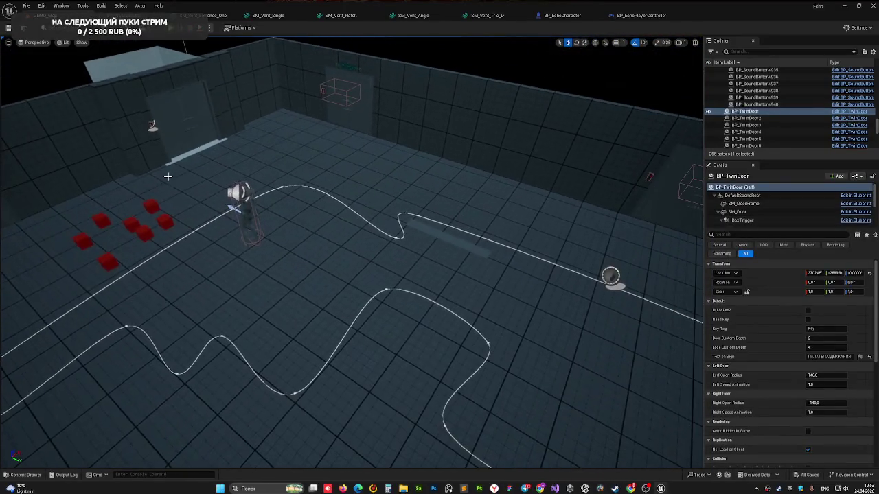
pyautogui.click(249, 214)
pyautogui.moveTo(247, 209); pyautogui.dragTo(219, 207)
# Focus and orbit around the moved monster, then start a playtest.
pyautogui.press('w')
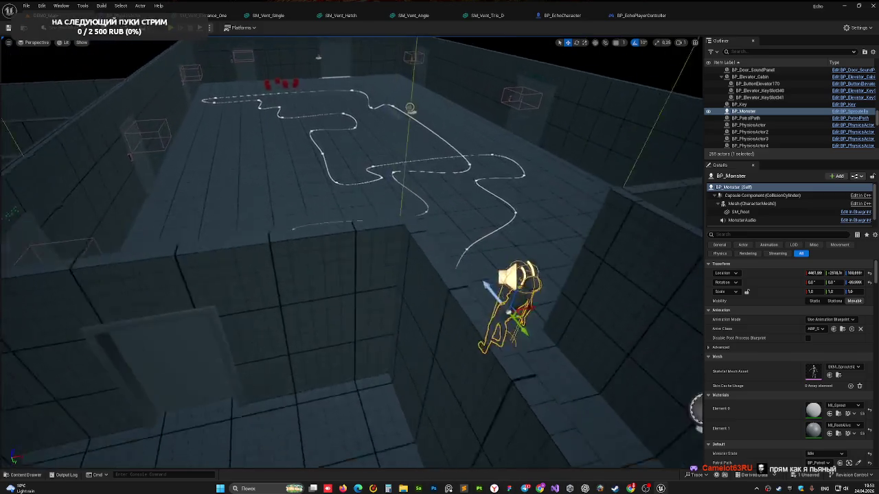
pyautogui.moveTo(152, 116); pyautogui.dragTo(153, 116)
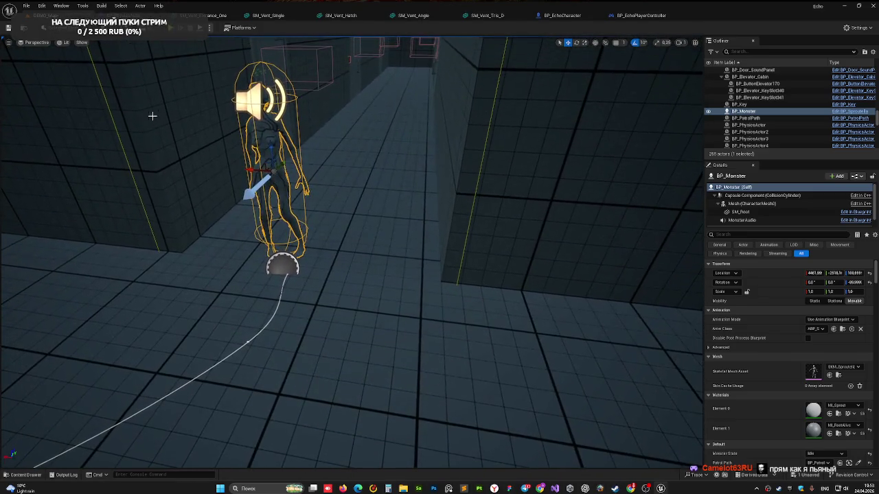
pyautogui.moveTo(427, 195); pyautogui.dragTo(427, 196)
pyautogui.moveTo(261, 157); pyautogui.dragTo(261, 157)
pyautogui.click(261, 157)
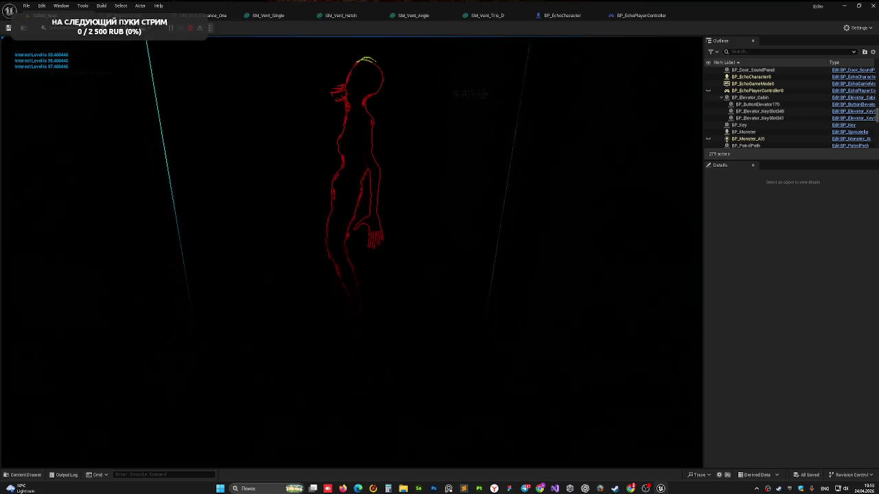
# Stop the playtest and survey the monster's winding patrol path from overhead.
pyautogui.press('Escape')
pyautogui.press('f')
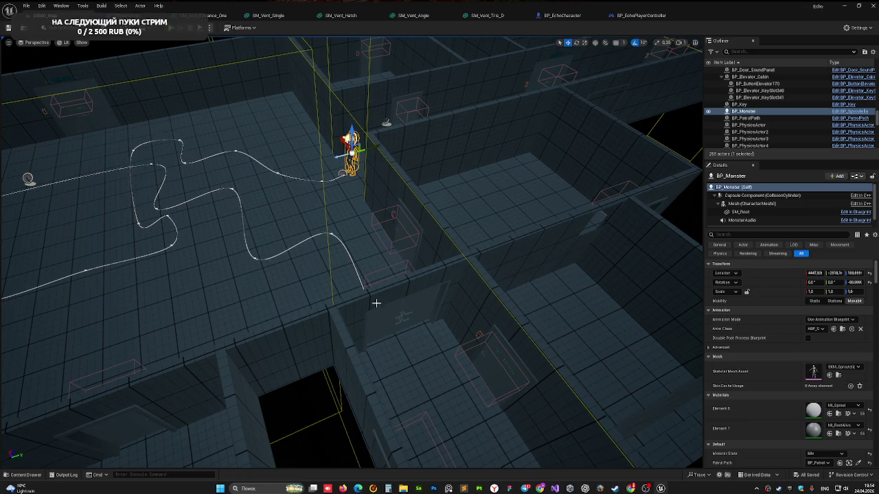
pyautogui.moveTo(309, 232); pyautogui.dragTo(522, 387)
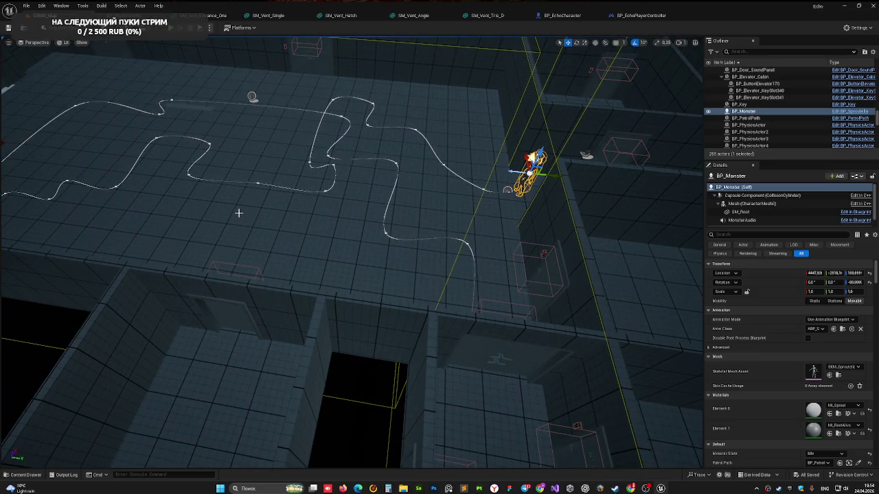
pyautogui.moveTo(238, 213)
pyautogui.mouseDown()
pyautogui.moveTo(239, 158)
pyautogui.moveTo(185, 192)
pyautogui.mouseUp()
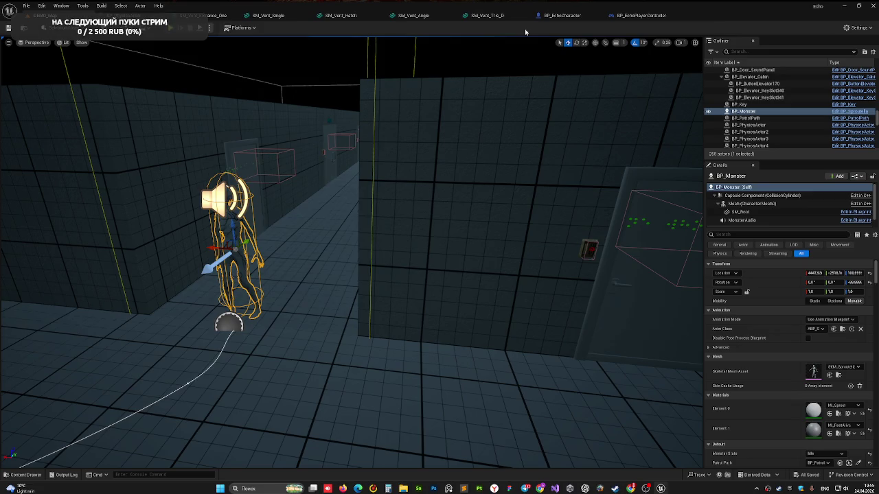
# Orbit around the monster at floor level and select BP_SoundPanel2.
pyautogui.moveTo(343, 241)
pyautogui.mouseDown()
pyautogui.moveTo(426, 226)
pyautogui.moveTo(467, 233)
pyautogui.mouseUp()
pyautogui.moveTo(385, 240)
pyautogui.mouseDown()
pyautogui.moveTo(350, 249)
pyautogui.moveTo(330, 233)
pyautogui.moveTo(359, 208)
pyautogui.mouseUp()
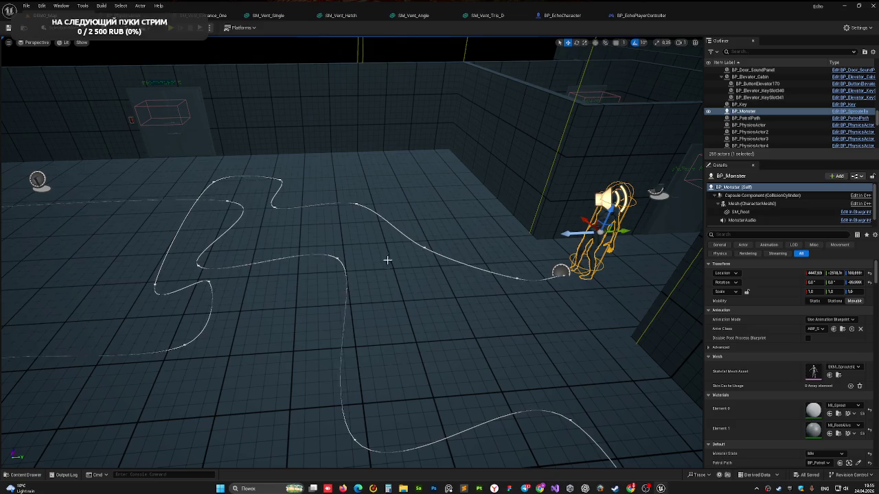
pyautogui.moveTo(220, 276)
pyautogui.mouseDown()
pyautogui.moveTo(205, 323)
pyautogui.moveTo(226, 333)
pyautogui.mouseUp()
pyautogui.moveTo(299, 203)
pyautogui.mouseDown()
pyautogui.moveTo(300, 243)
pyautogui.moveTo(302, 227)
pyautogui.moveTo(280, 230)
pyautogui.mouseUp()
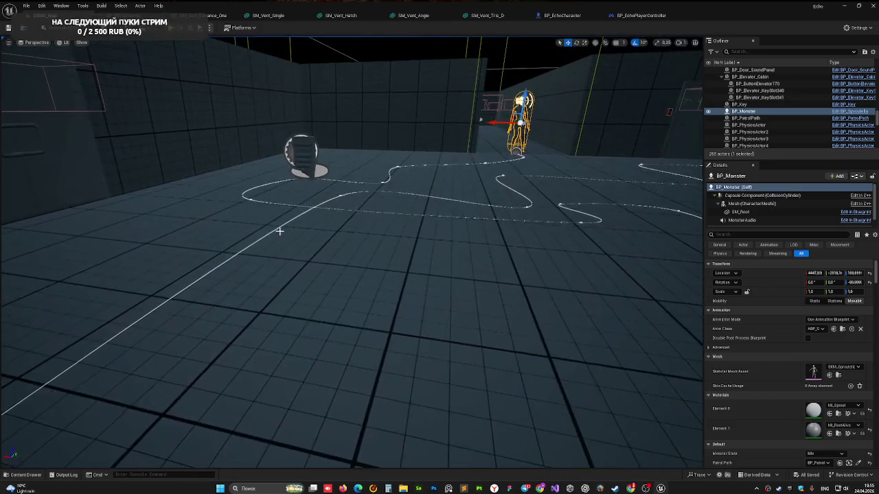
pyautogui.click(303, 204)
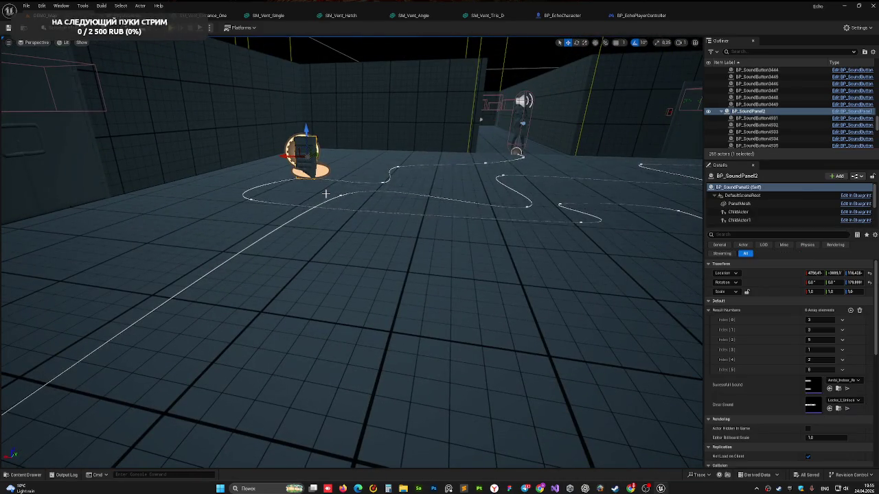
# Deselect BP_SoundPanel2, pull back to a wide corridor view, and save all with Ctrl+S.
pyautogui.press('Escape')
pyautogui.moveTo(325, 194); pyautogui.dragTo(344, 169)
pyautogui.moveTo(290, 214); pyautogui.dragTo(312, 201)
pyautogui.hotkey('ctrl', 's')
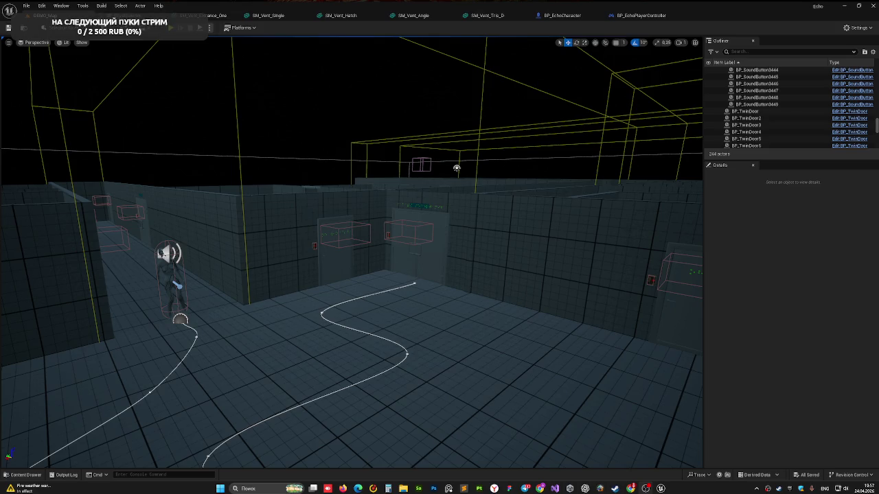
pyautogui.moveTo(412, 285)
pyautogui.mouseDown()
pyautogui.moveTo(399, 226)
pyautogui.moveTo(406, 161)
pyautogui.moveTo(413, 184)
pyautogui.mouseUp()
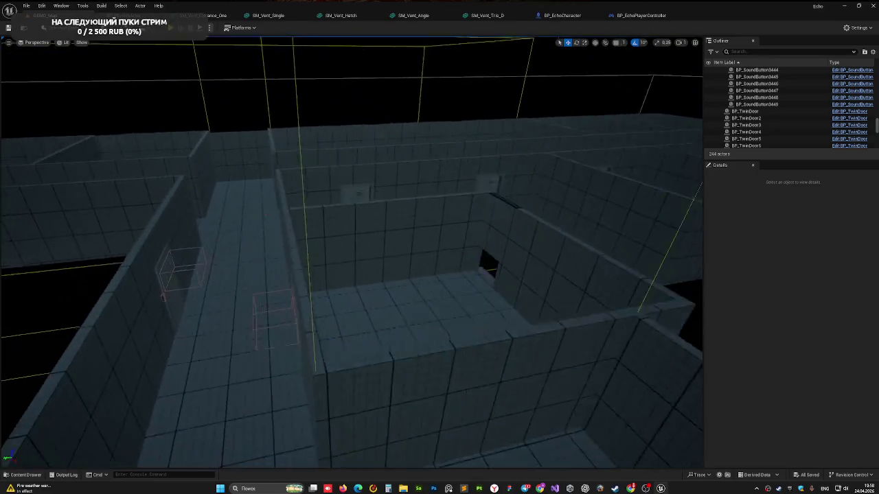
# Fly to the key lying on the corridor floor and select BP_Key to inspect its properties.
pyautogui.moveTo(352, 252)
pyautogui.mouseDown()
pyautogui.moveTo(275, 163)
pyautogui.moveTo(421, 164)
pyautogui.moveTo(578, 48)
pyautogui.moveTo(467, 145)
pyautogui.moveTo(412, 247)
pyautogui.moveTo(343, 323)
pyautogui.mouseUp()
pyautogui.moveTo(215, 241); pyautogui.dragTo(216, 241)
pyautogui.moveTo(372, 256); pyautogui.dragTo(373, 256)
pyautogui.click(454, 346)
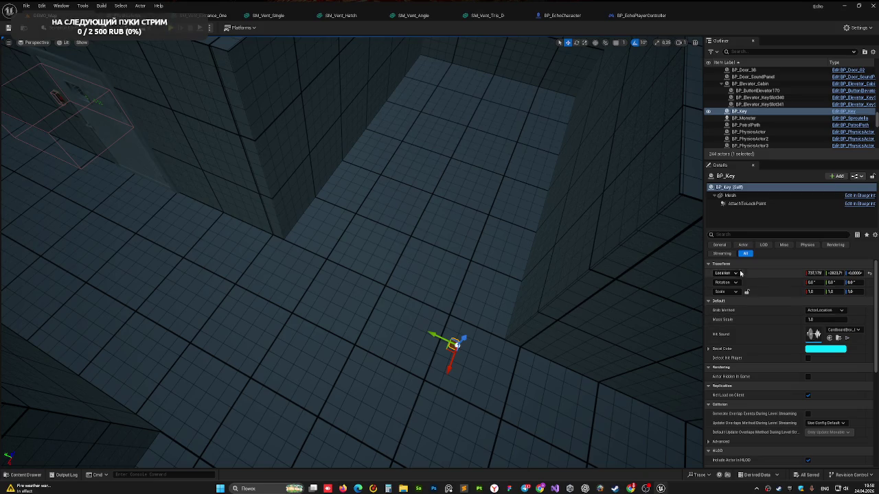
pyautogui.click(728, 235)
# Filter the Details panel by 'tag' and check the key tags of BP_Door_6 and BP_Door_14.
pyautogui.write('tag')
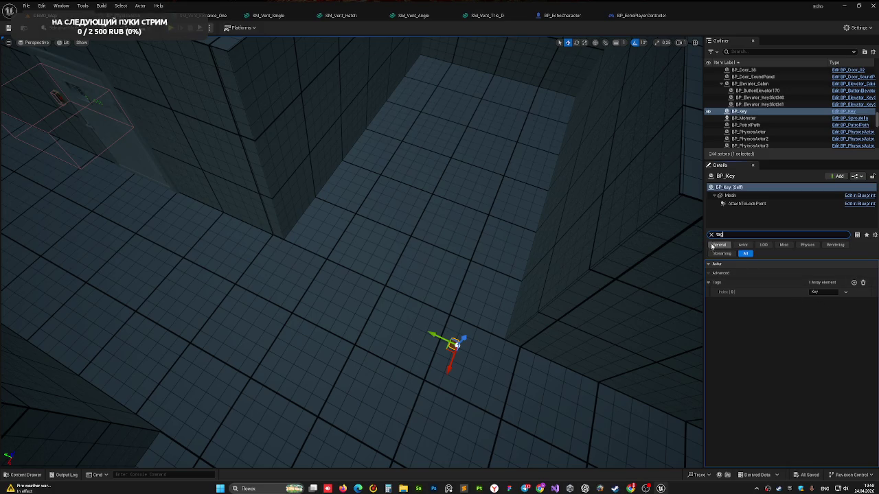
pyautogui.click(712, 235)
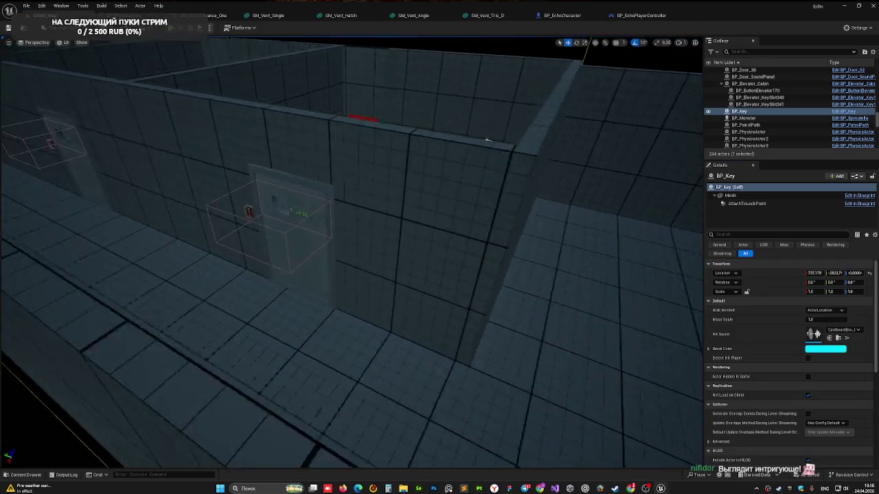
pyautogui.click(362, 141)
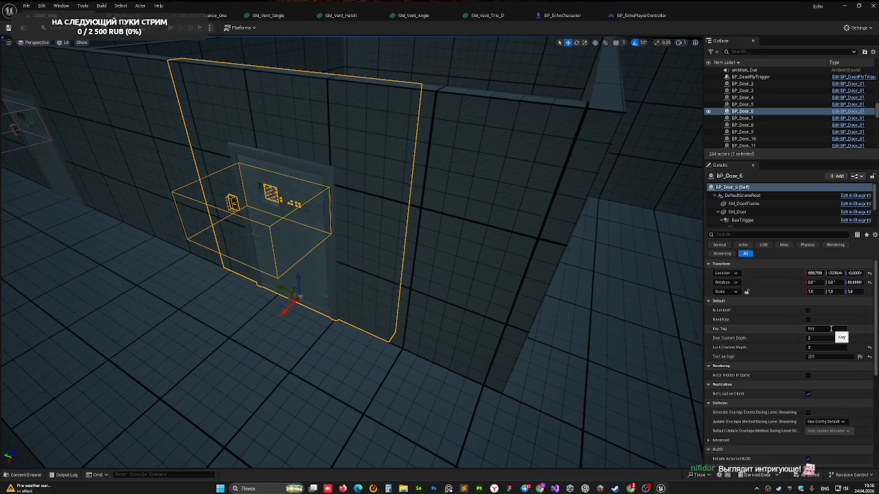
pyautogui.moveTo(385, 247); pyautogui.dragTo(330, 220)
pyautogui.moveTo(430, 209)
pyautogui.mouseDown()
pyautogui.moveTo(412, 213)
pyautogui.moveTo(430, 210)
pyautogui.moveTo(422, 198)
pyautogui.mouseUp()
pyautogui.click(422, 199)
# Place BP_Key in the corridor beside locked BP_Door_14, which needs key tag Key, and save.
pyautogui.moveTo(400, 297); pyautogui.dragTo(384, 281)
pyautogui.moveTo(474, 304); pyautogui.dragTo(478, 190)
pyautogui.click(475, 305)
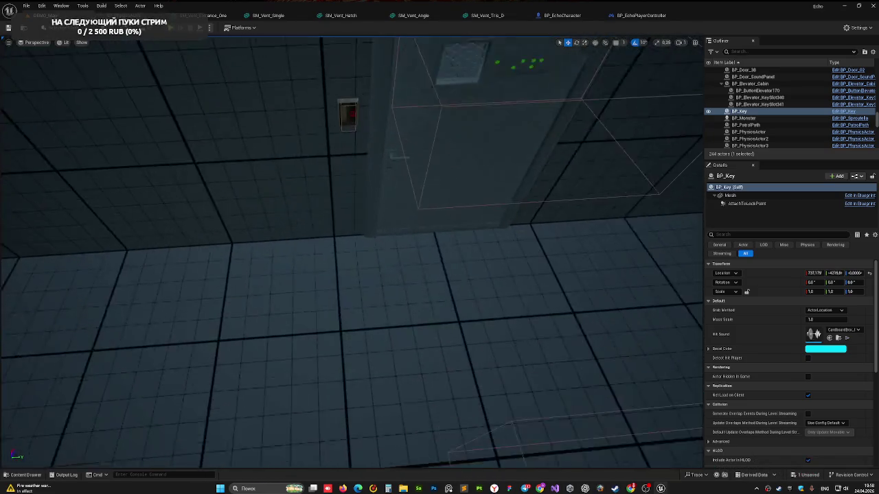
pyautogui.click(486, 155)
pyautogui.moveTo(486, 154); pyautogui.dragTo(564, 197)
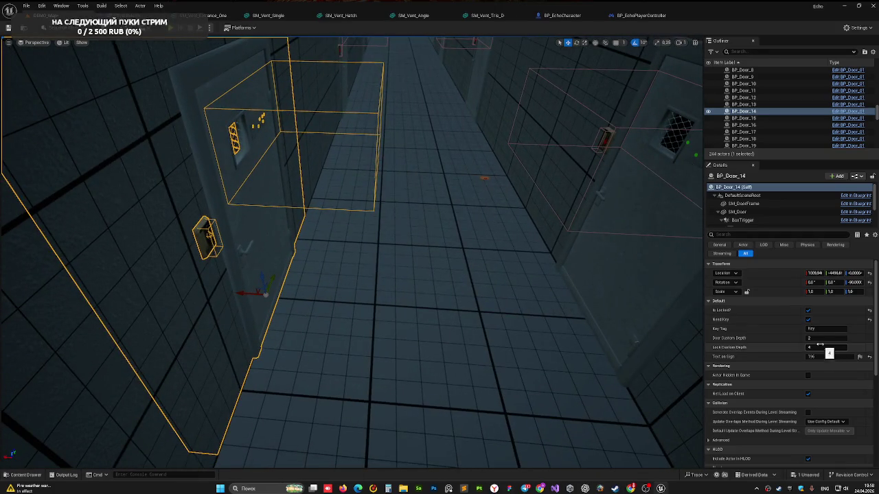
pyautogui.hotkey('ctrl', 's')
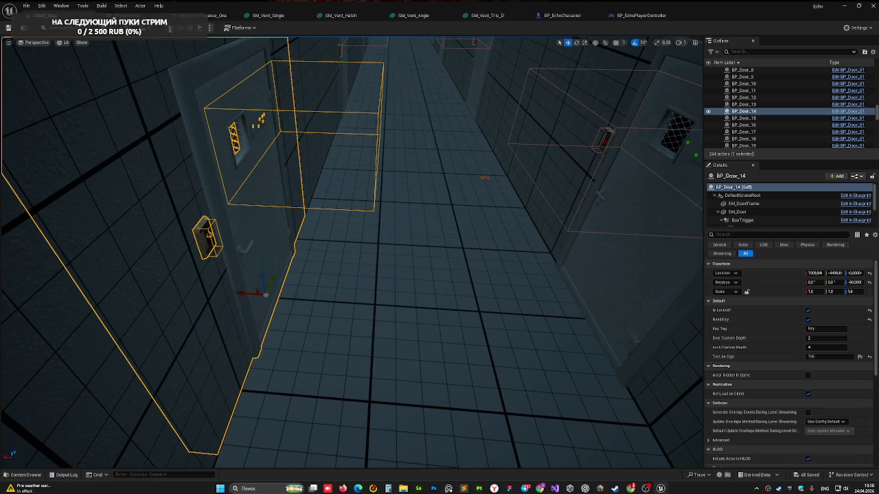
# Playtest: walk to locked door 196, emit a sonar echo pulse, open the door, then stop.
pyautogui.hotkey('alt', 'p')
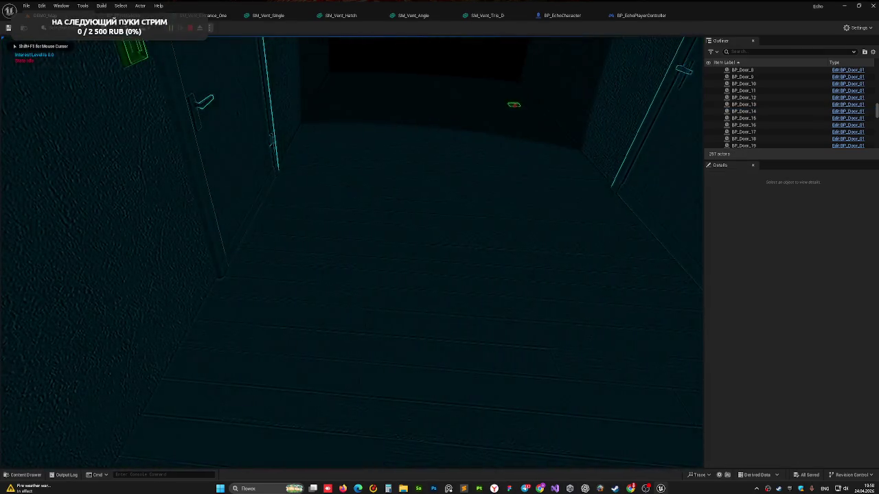
pyautogui.press('w')
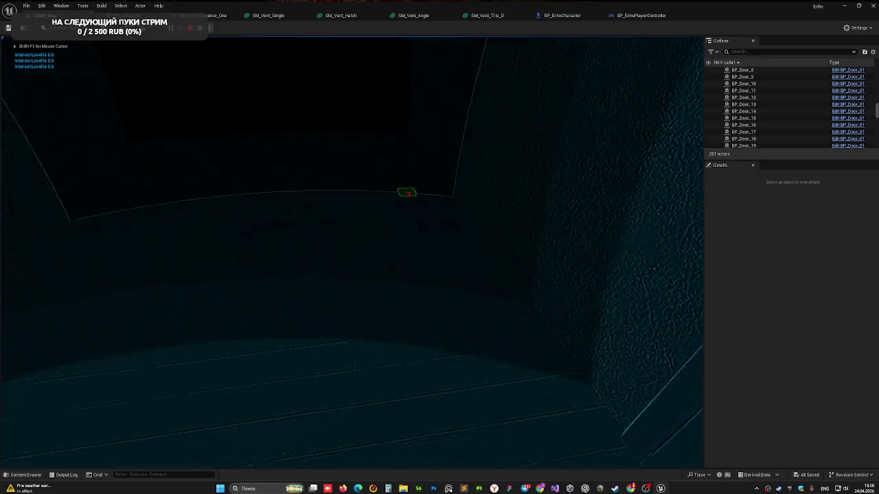
pyautogui.press('w')
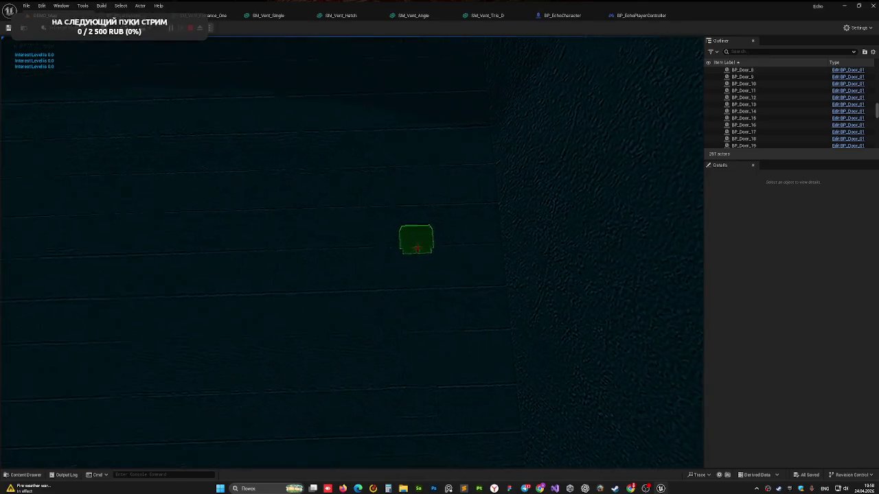
pyautogui.press('w')
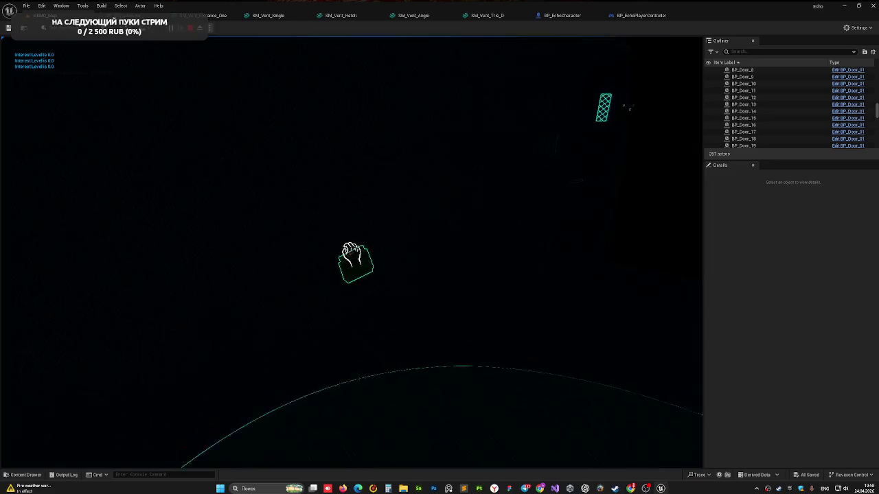
pyautogui.press('w')
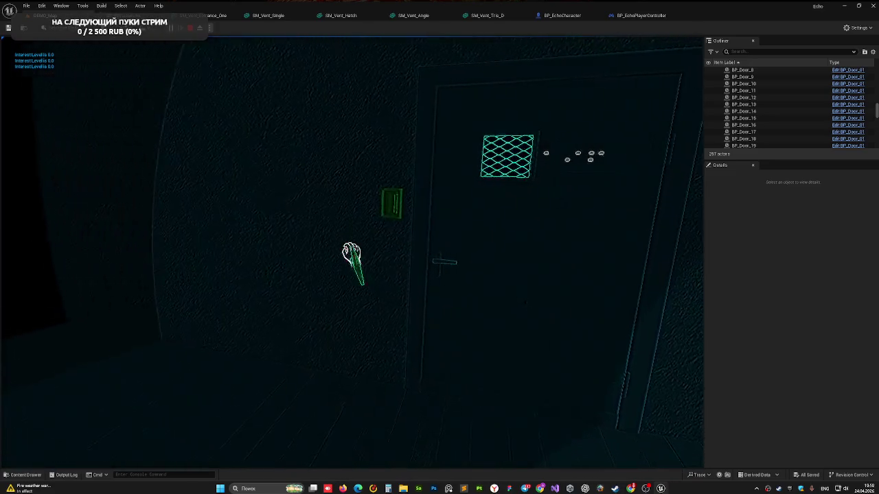
pyautogui.press('w')
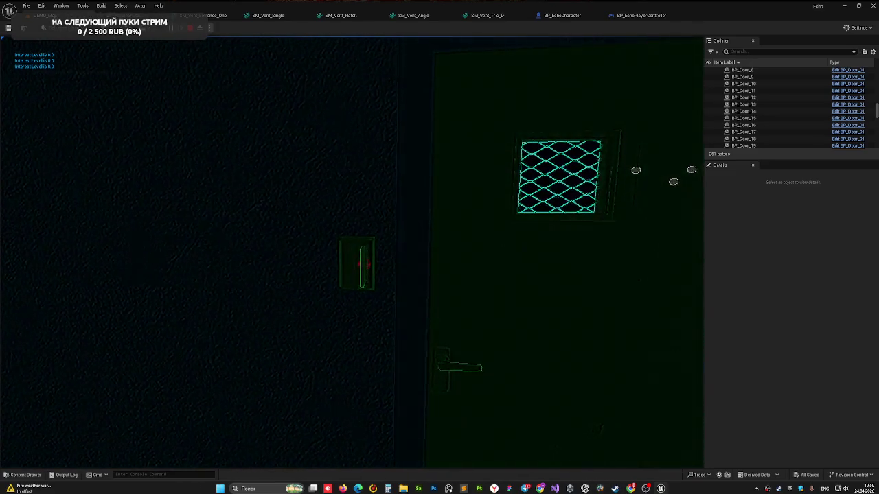
pyautogui.press('w')
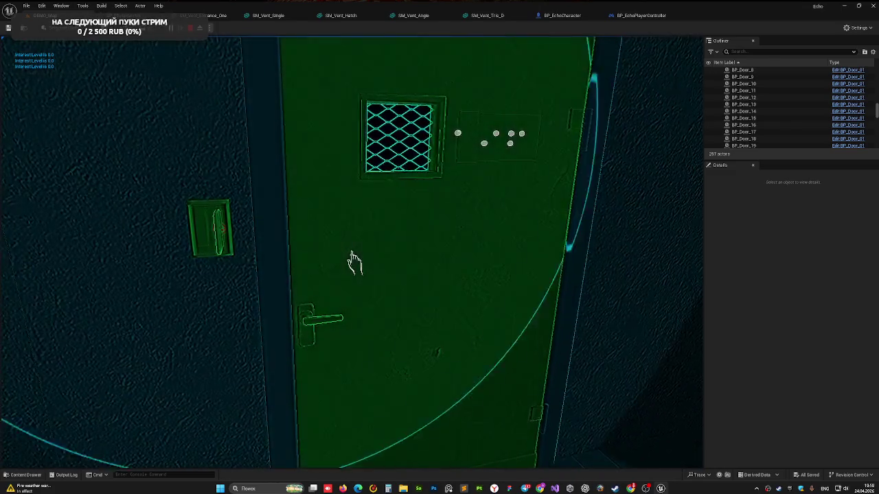
pyautogui.click(353, 259)
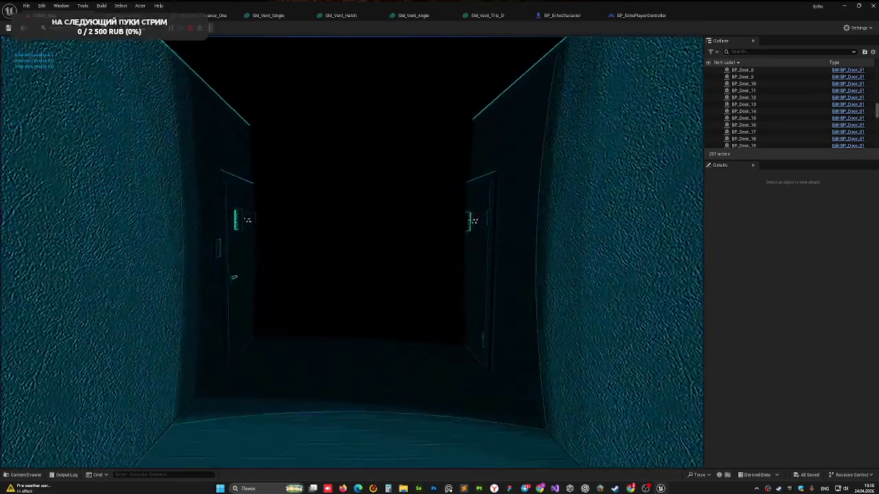
pyautogui.press('Escape')
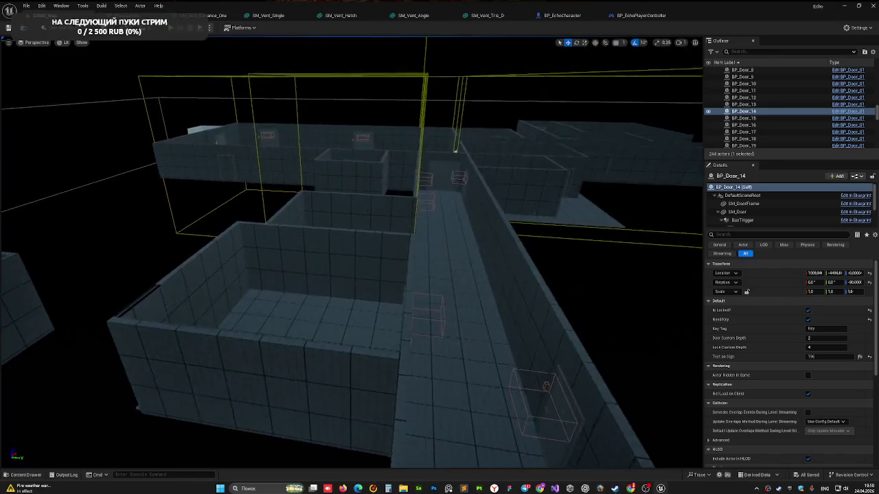
# Frame BP_Door_14, run a short playtest facing the door, then select BP_Door_6.
pyautogui.scroll(2, 416, 234)
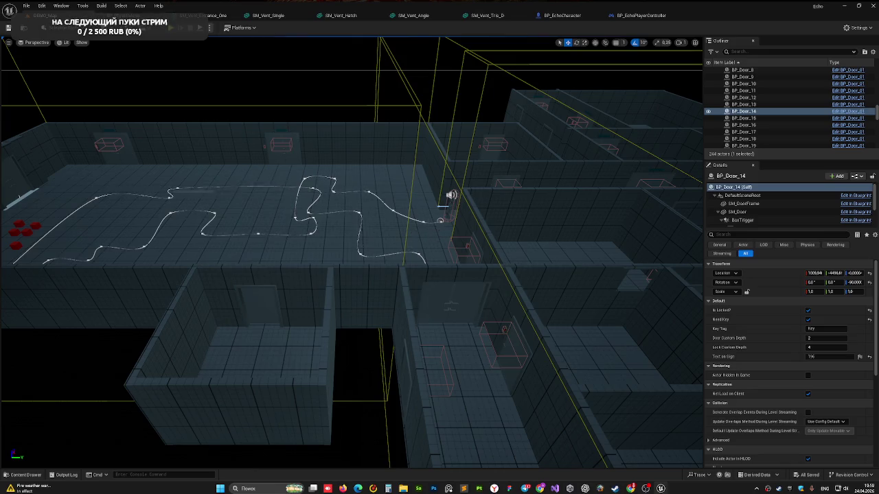
pyautogui.scroll(5, 294, 191)
pyautogui.press('f')
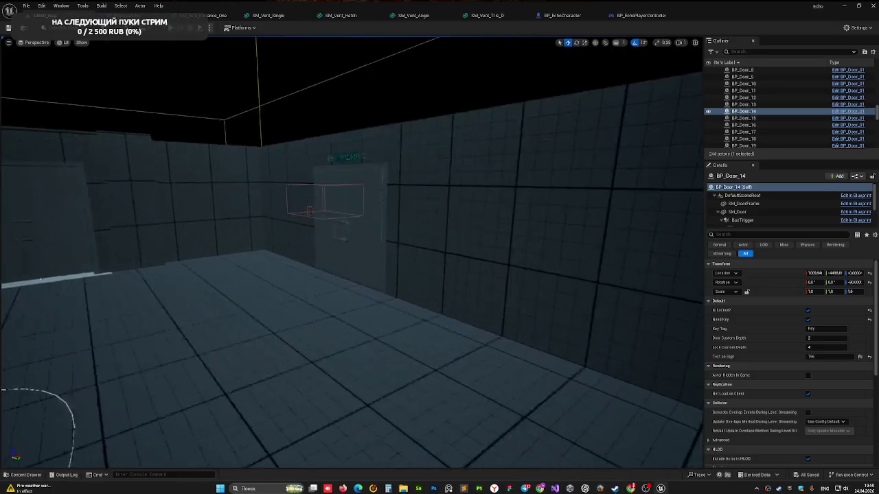
pyautogui.hotkey('alt', 'p')
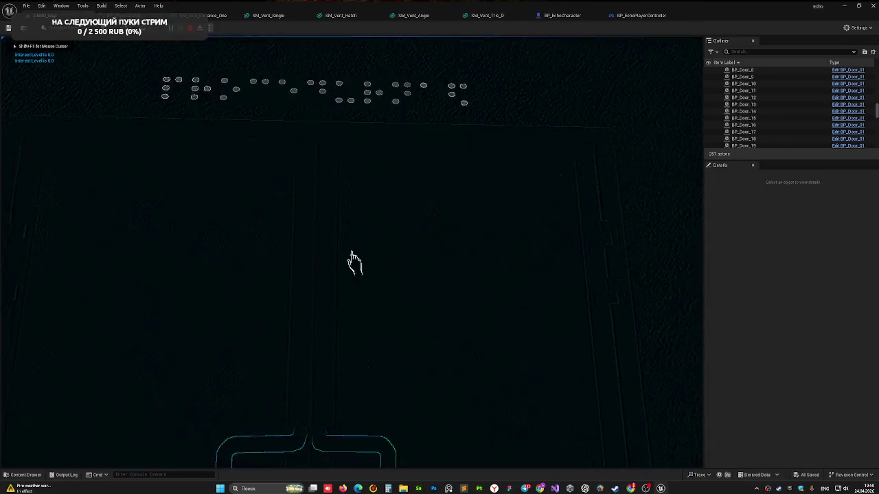
pyautogui.click(355, 263)
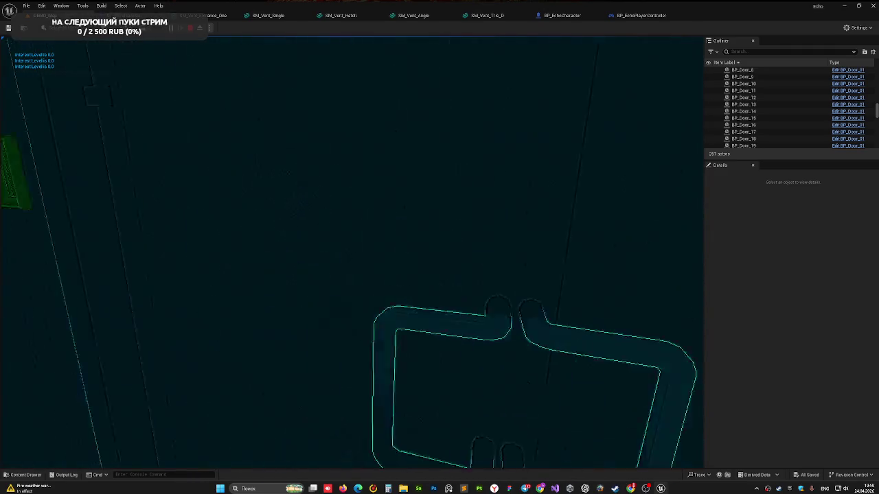
pyautogui.press('Escape')
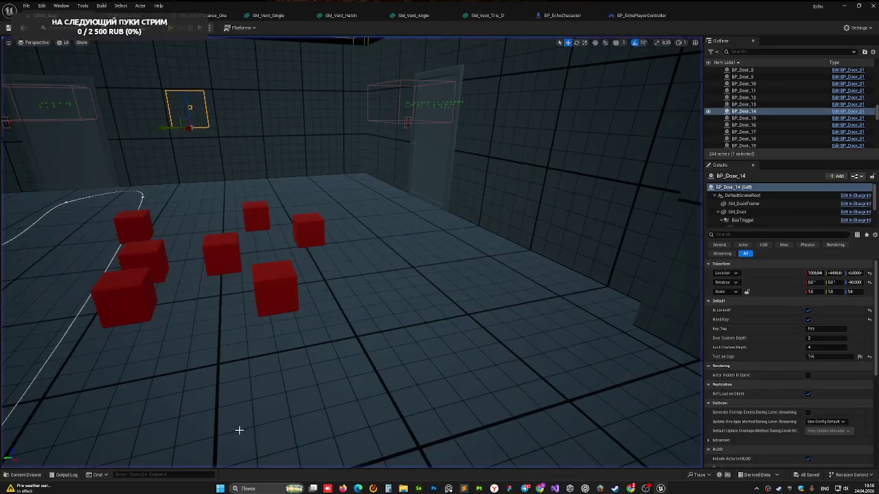
pyautogui.press('f')
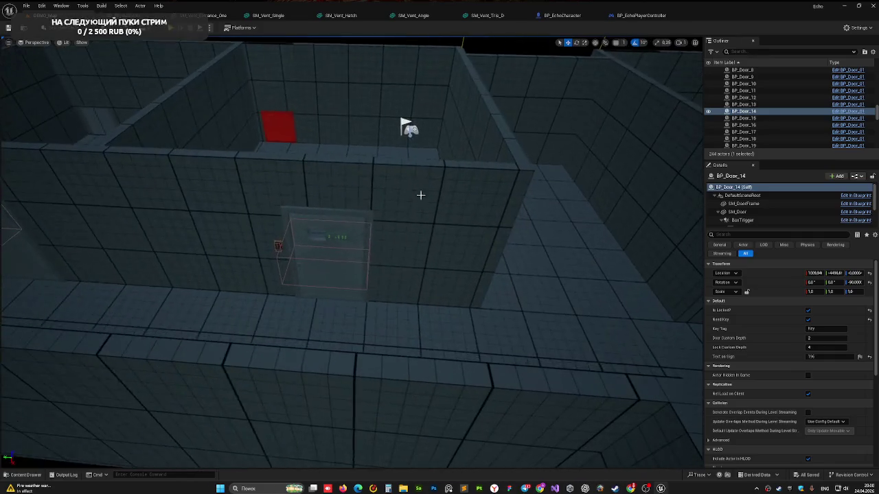
pyautogui.click(319, 257)
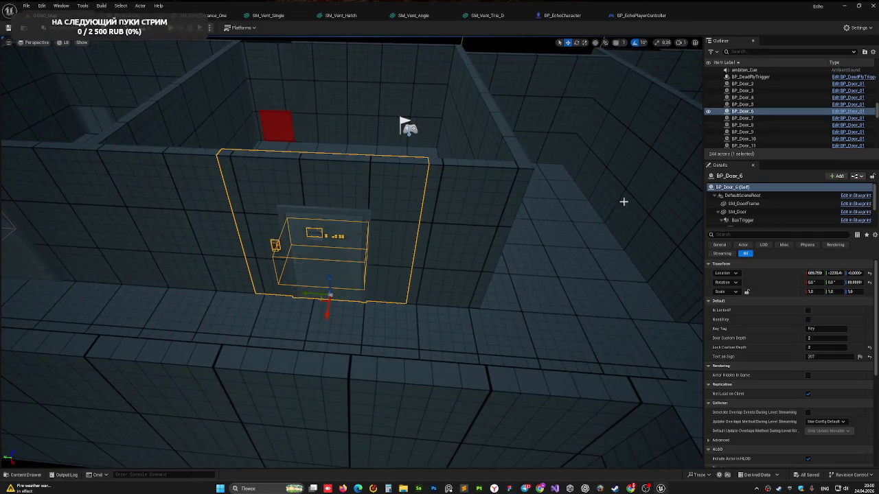
# Tick Is Locked? on BP_Door_6, leaving it needing no key, and return to the corridor view.
pyautogui.click(808, 310)
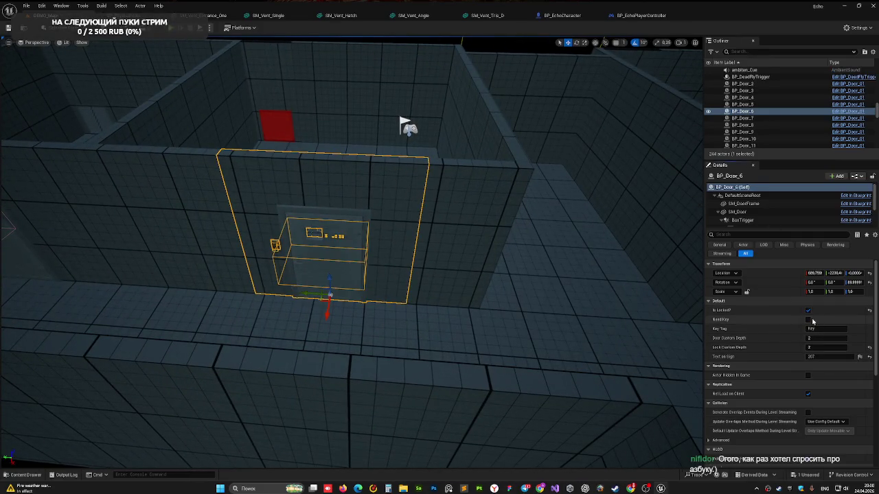
pyautogui.scroll(-5, 376, 305)
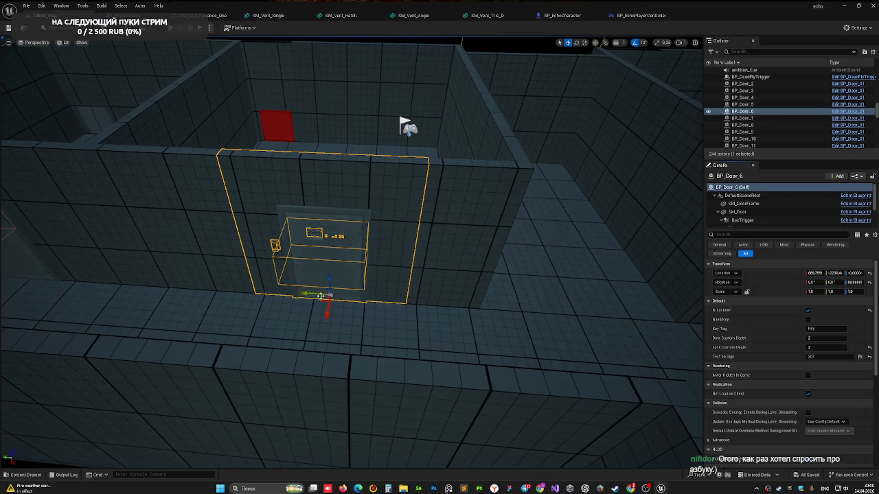
pyautogui.moveTo(377, 305)
pyautogui.mouseDown()
pyautogui.moveTo(447, 288)
pyautogui.moveTo(402, 263)
pyautogui.moveTo(320, 296)
pyautogui.mouseUp()
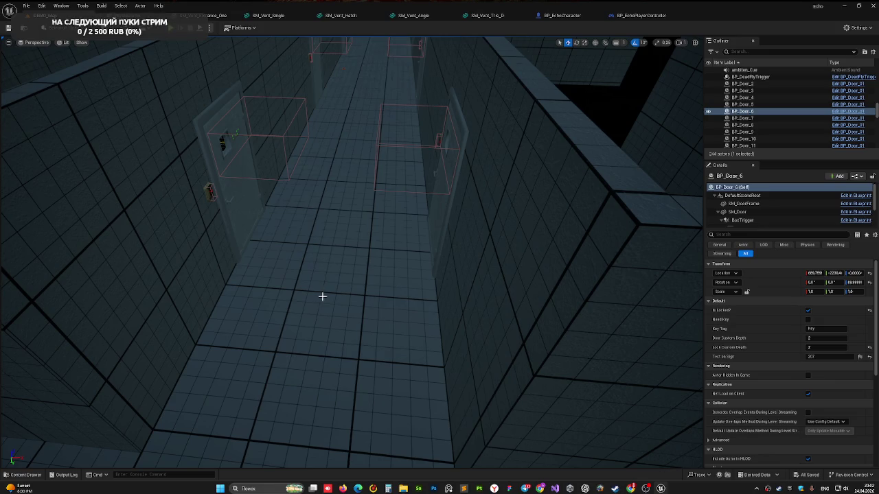
# Select the BP_Door_SoundPanel door and frame it with its sound panel close-up.
pyautogui.scroll(-10, 298, 251)
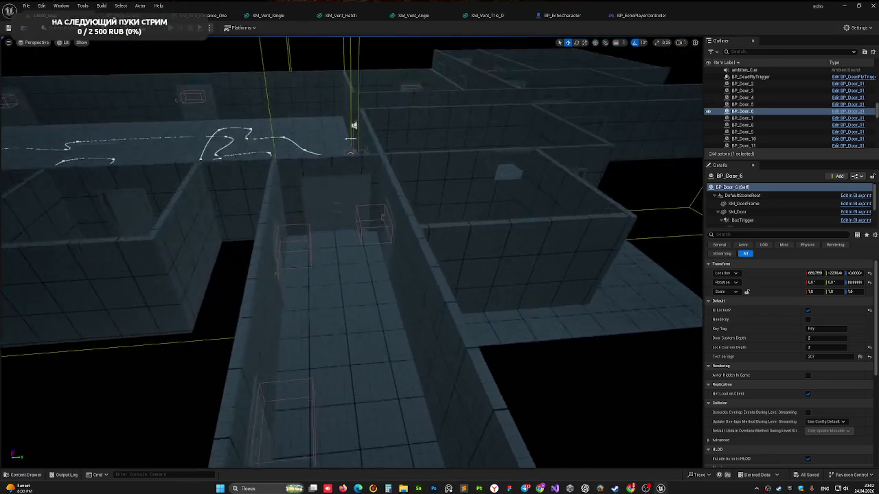
pyautogui.scroll(5, 284, 259)
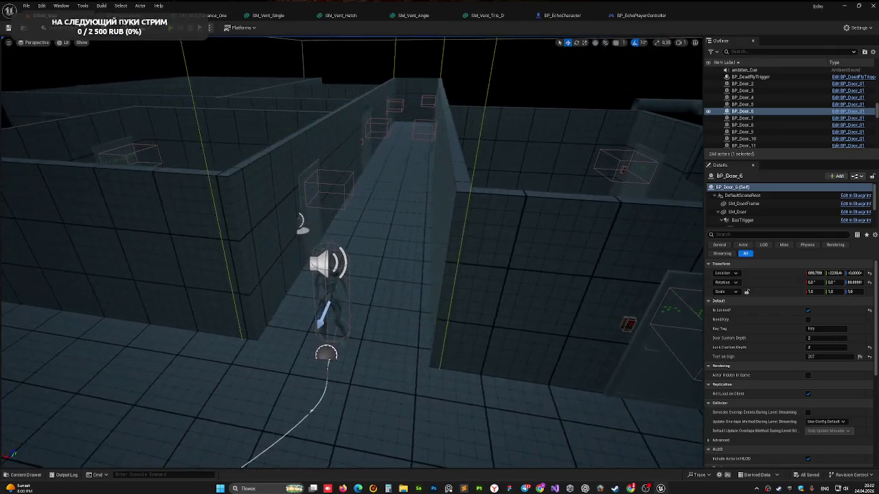
pyautogui.press('f')
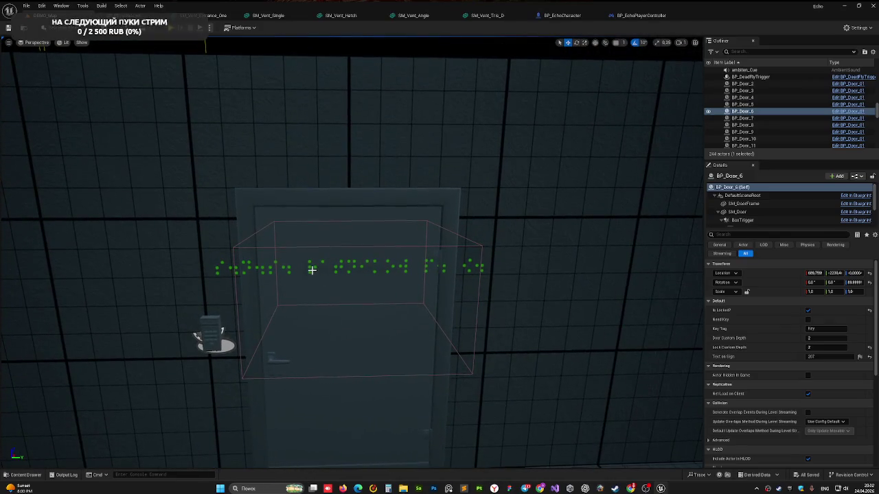
pyautogui.click(311, 270)
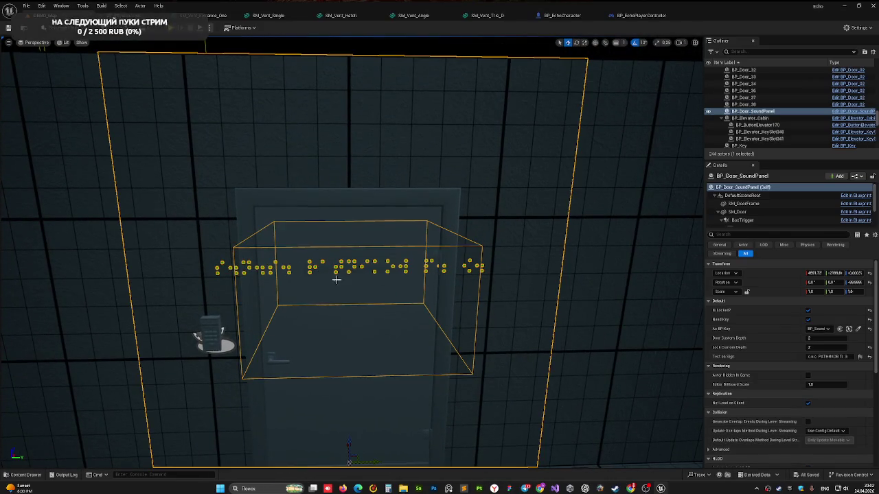
pyautogui.press('f')
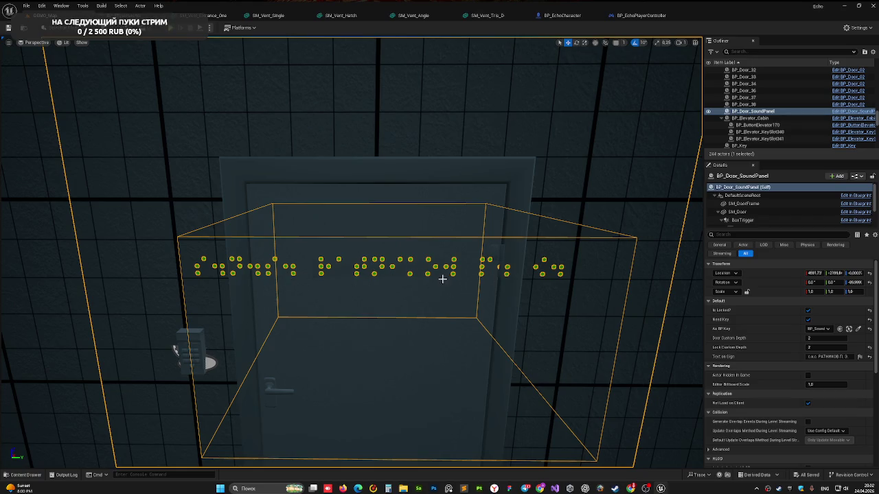
pyautogui.moveTo(364, 280)
pyautogui.mouseDown()
pyautogui.moveTo(302, 280)
pyautogui.moveTo(357, 274)
pyautogui.moveTo(416, 309)
pyautogui.moveTo(370, 309)
pyautogui.mouseUp()
pyautogui.press('f')
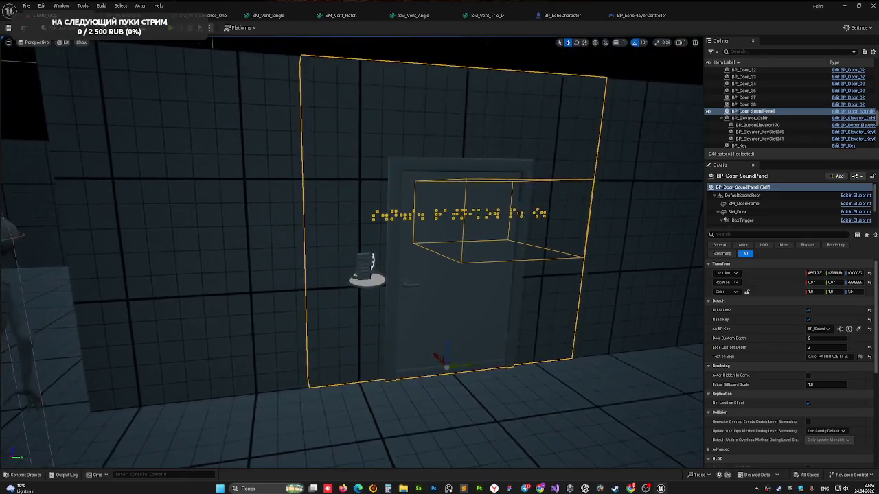
pyautogui.press('f')
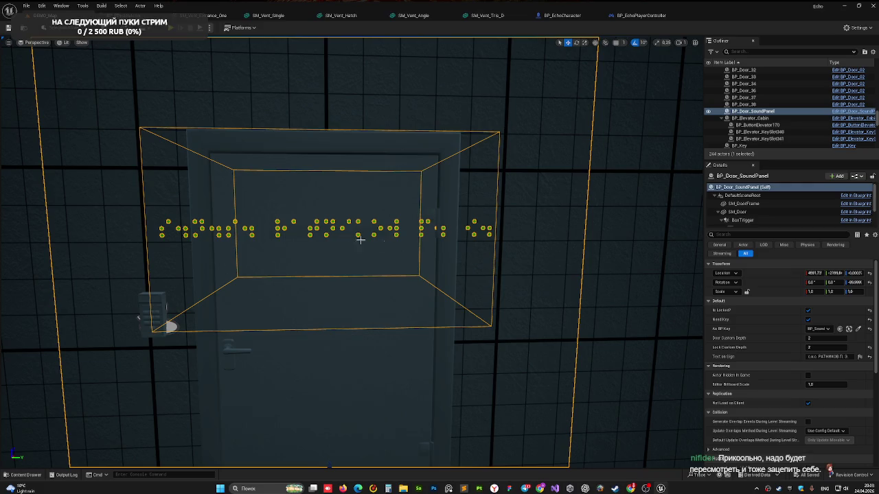
# Inspect the door's Text on Sign field, leave it unchanged, and save the level.
pyautogui.moveTo(815, 358)
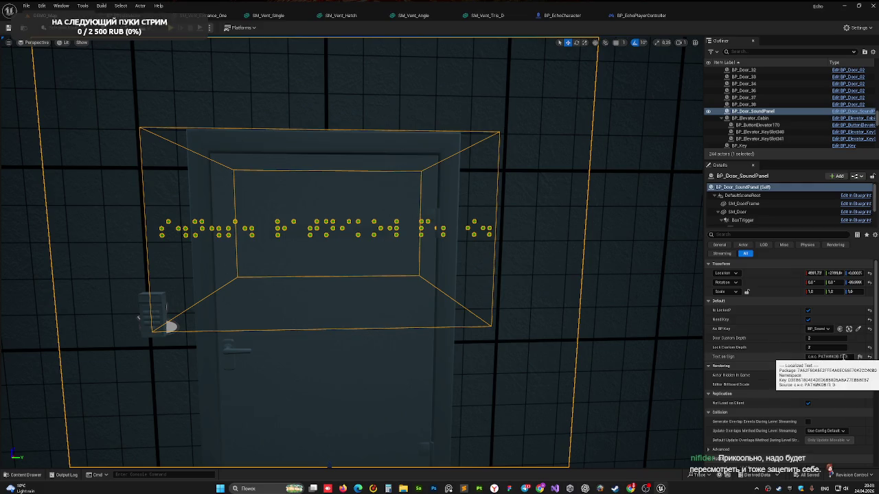
pyautogui.moveTo(835, 357); pyautogui.dragTo(850, 357)
pyautogui.press('Return')
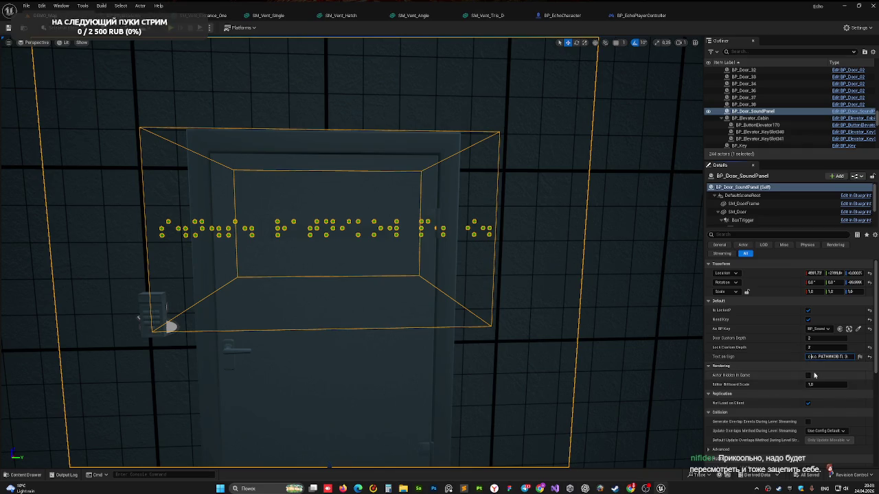
pyautogui.press('Home')
pyautogui.press('Right')
pyautogui.press('Left')
pyautogui.press('Left')
pyautogui.press('Left')
pyautogui.hotkey('ctrl', 's')
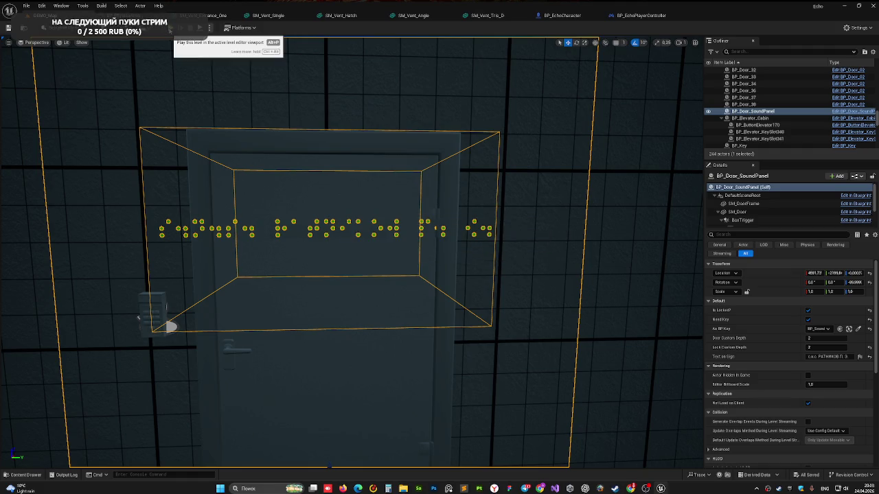
# Playtest twice, entering the keypad code so BP_Door_SoundPanel opens, then stop the playtest.
pyautogui.click(171, 31)
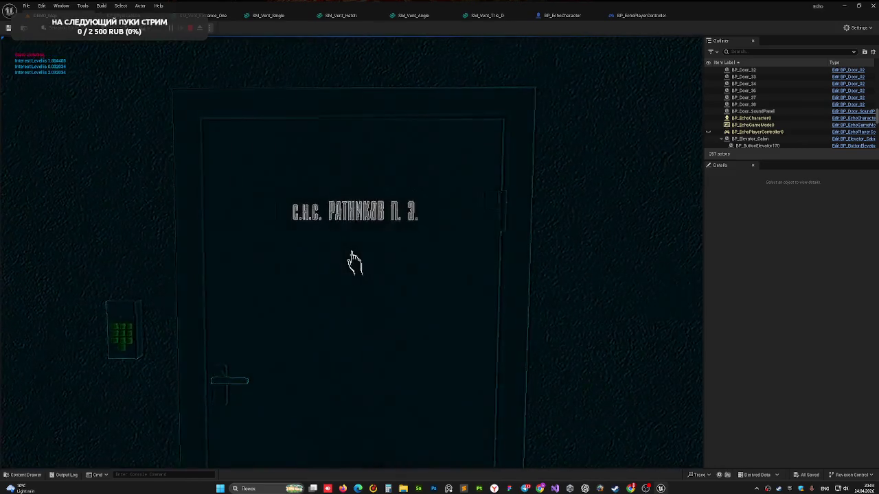
pyautogui.press('Escape')
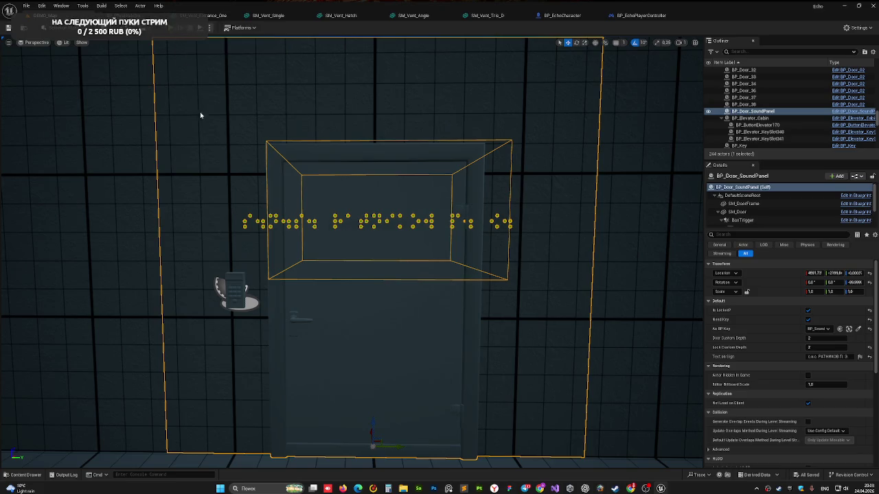
pyautogui.hotkey('alt', 'p')
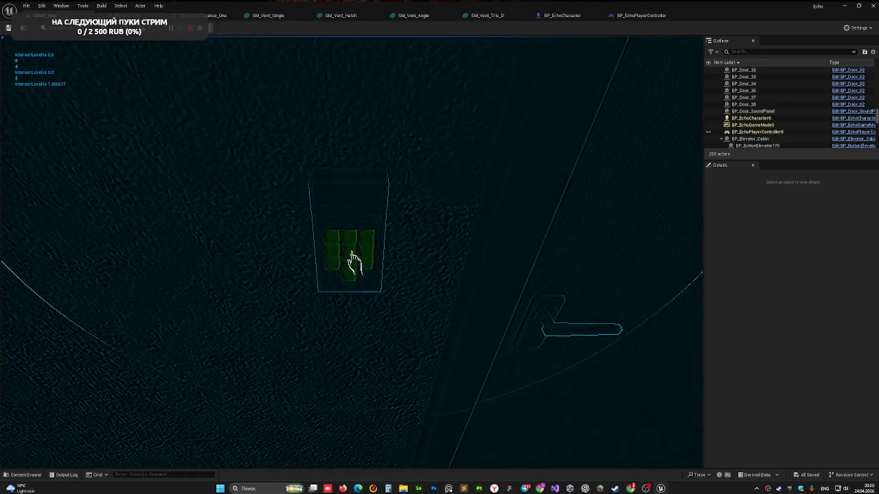
pyautogui.click(355, 261)
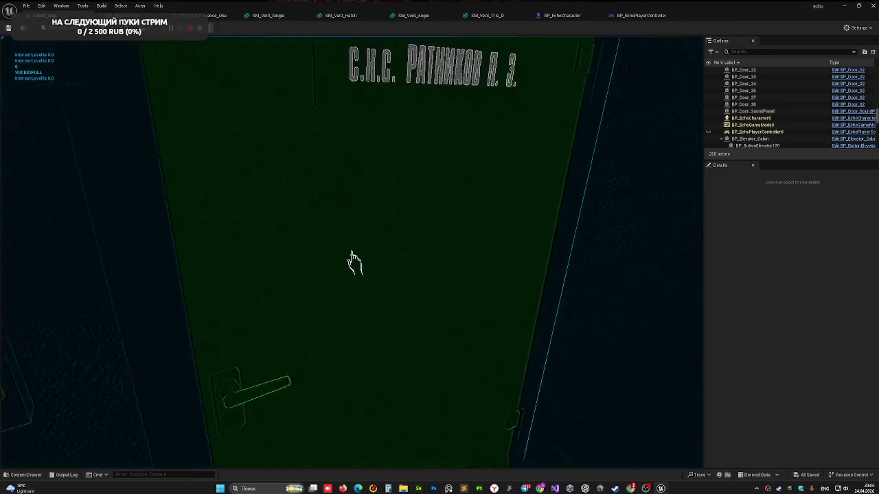
pyautogui.press('Escape')
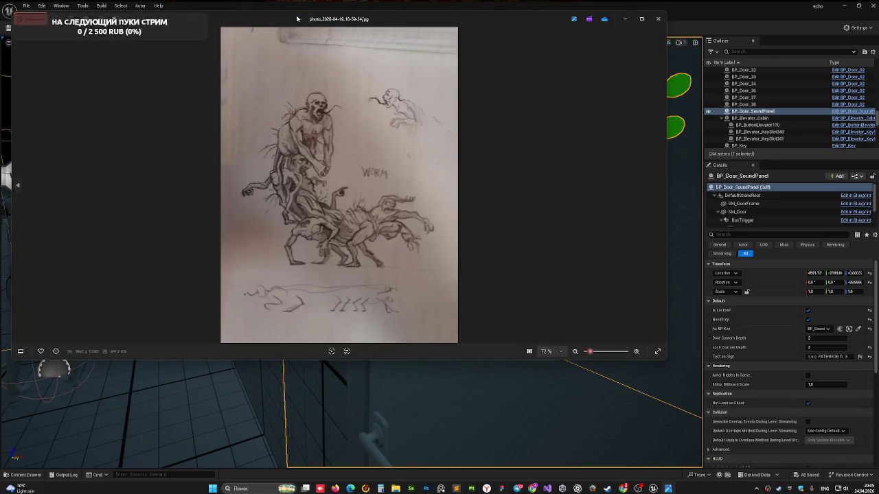
pyautogui.moveTo(308, 16); pyautogui.dragTo(364, 54)
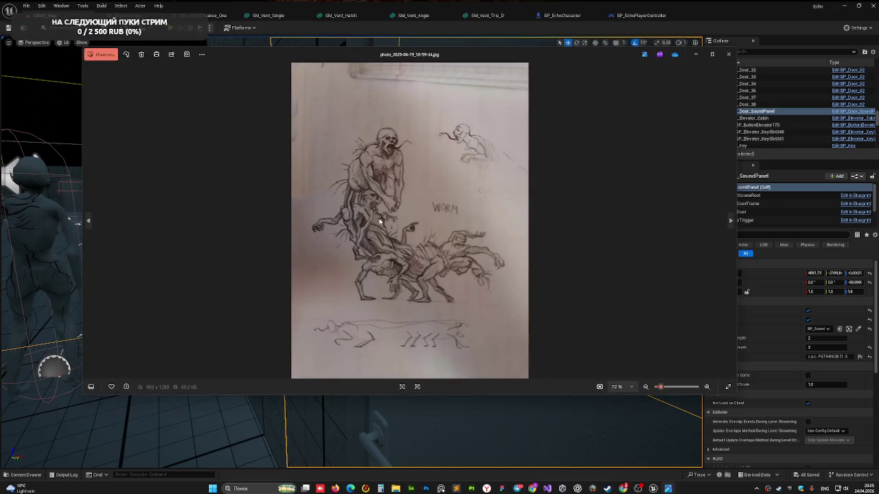
pyautogui.click(712, 55)
pyautogui.scroll(1, 400, 190)
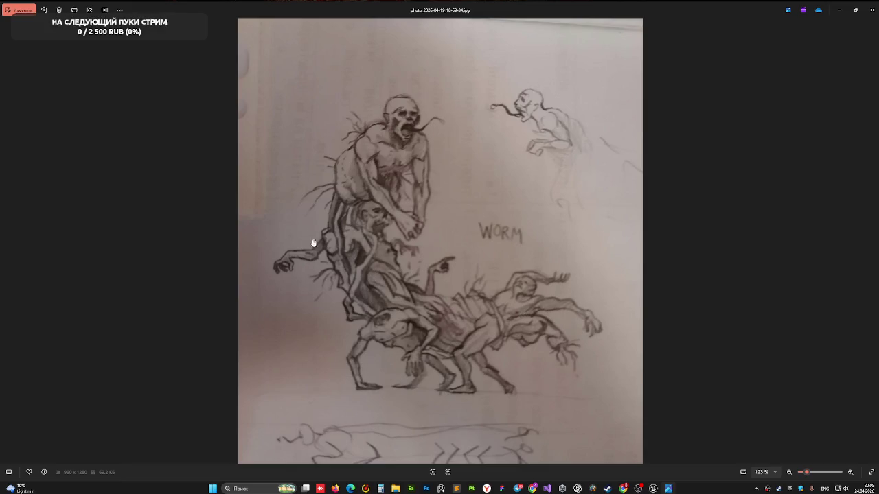
pyautogui.click(870, 10)
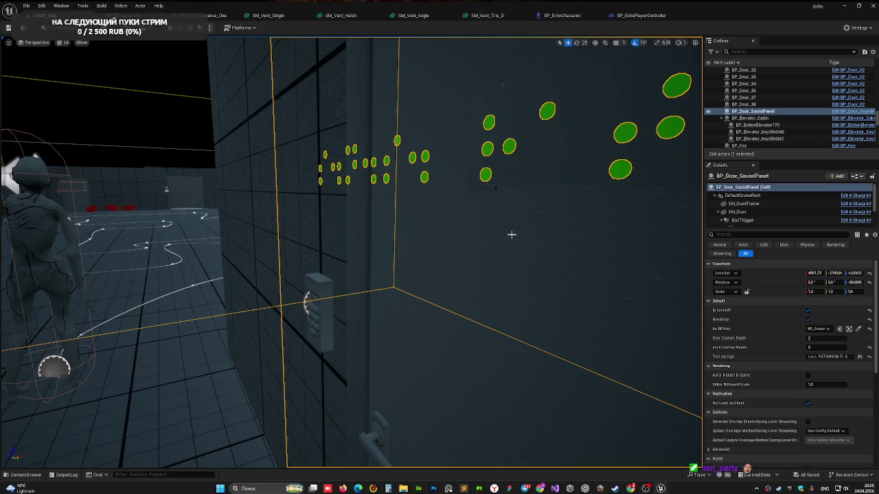
# In BP_EchoCharacter, disconnect the voice activation wire from the branch node.
pyautogui.moveTo(448, 203)
pyautogui.mouseDown()
pyautogui.moveTo(384, 226)
pyautogui.moveTo(443, 217)
pyautogui.moveTo(426, 223)
pyautogui.moveTo(405, 179)
pyautogui.mouseUp()
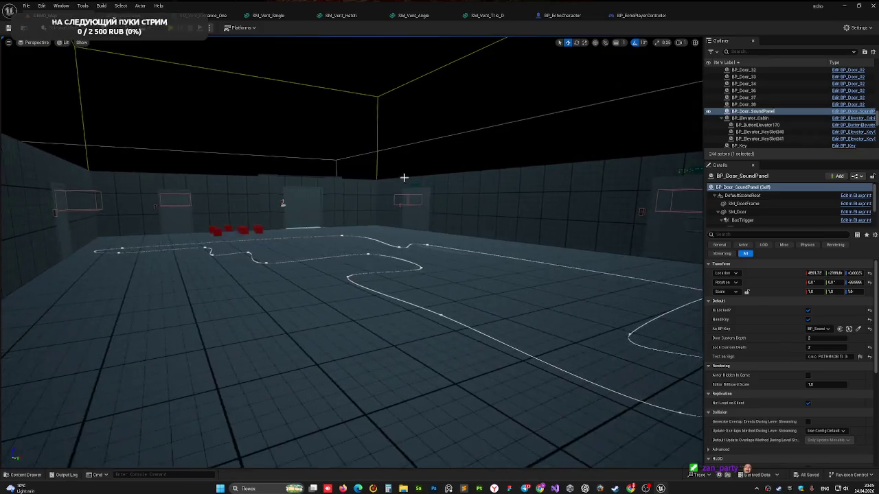
pyautogui.click(158, 15)
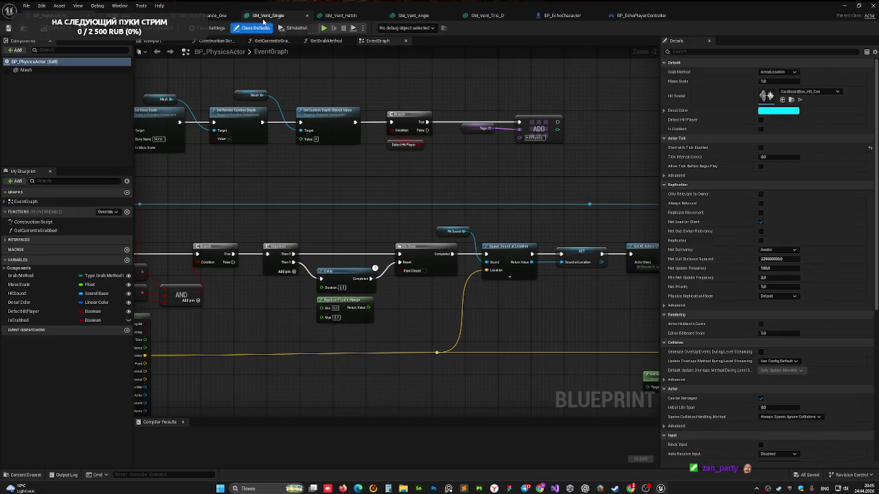
pyautogui.click(562, 15)
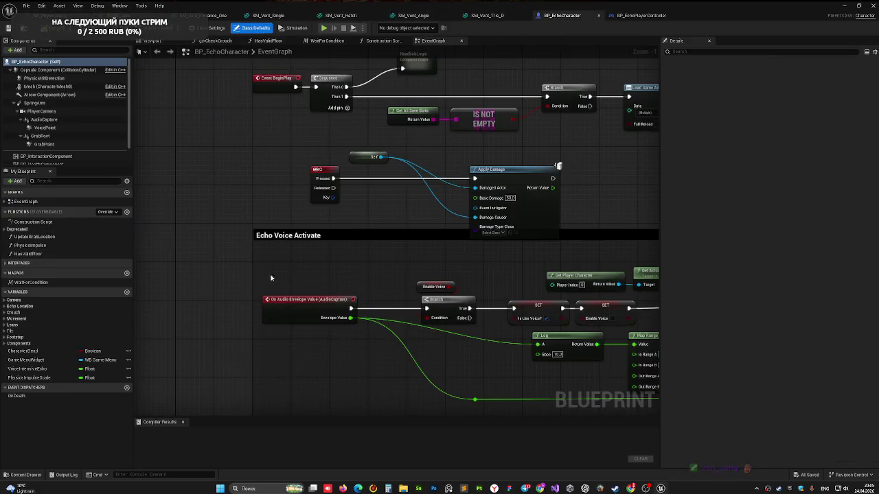
pyautogui.keyDown('alt'); pyautogui.click(352, 308); pyautogui.keyUp('alt')
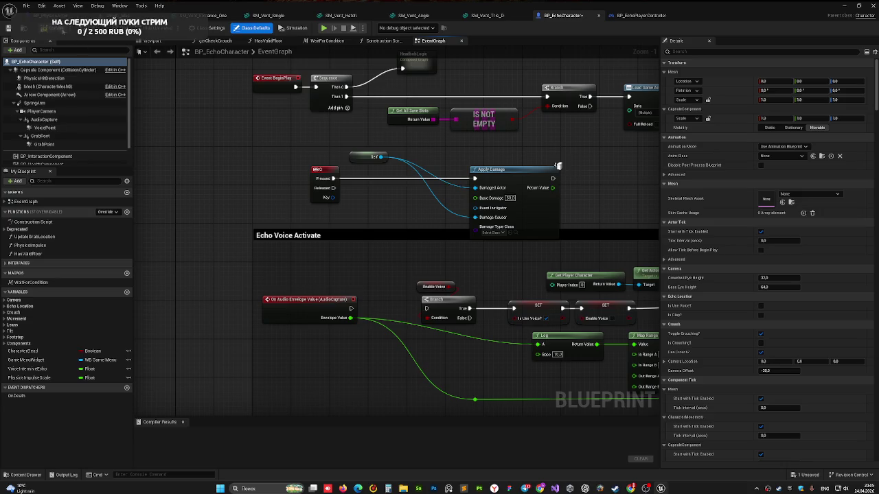
# Return from the BP_PhysicsActor graph to the Echo level and start a playtest.
pyautogui.click(160, 17)
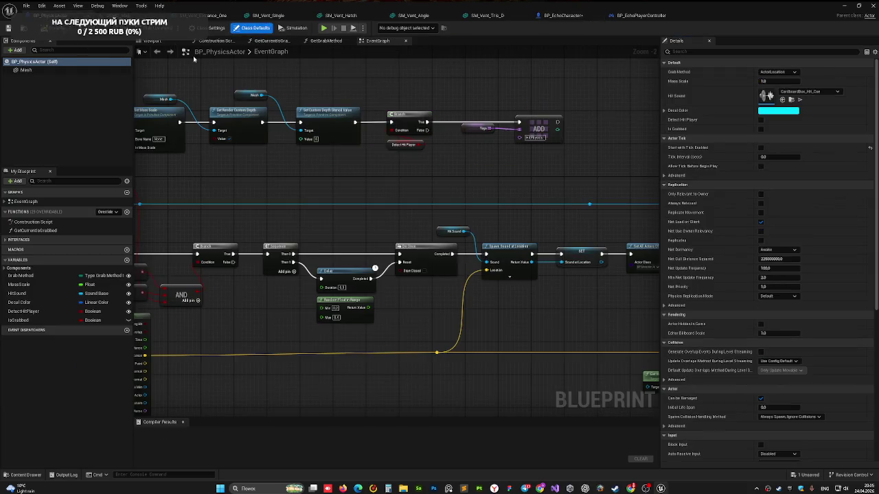
pyautogui.click(44, 15)
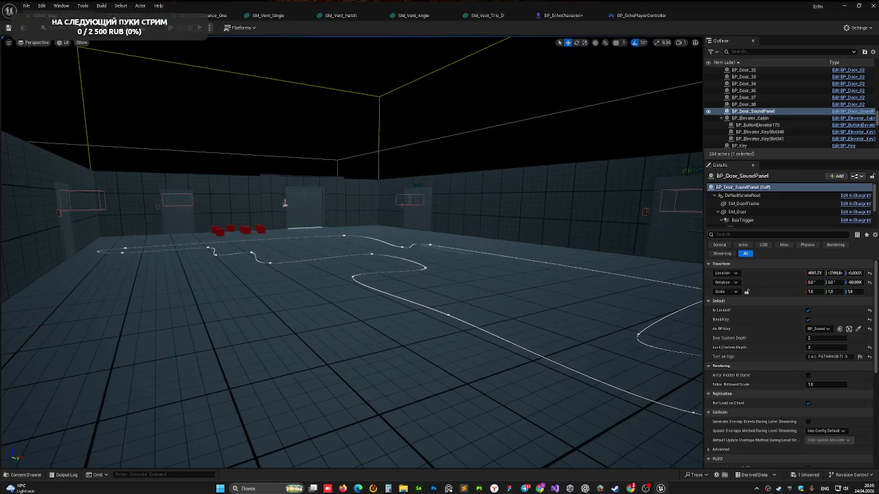
pyautogui.click(171, 28)
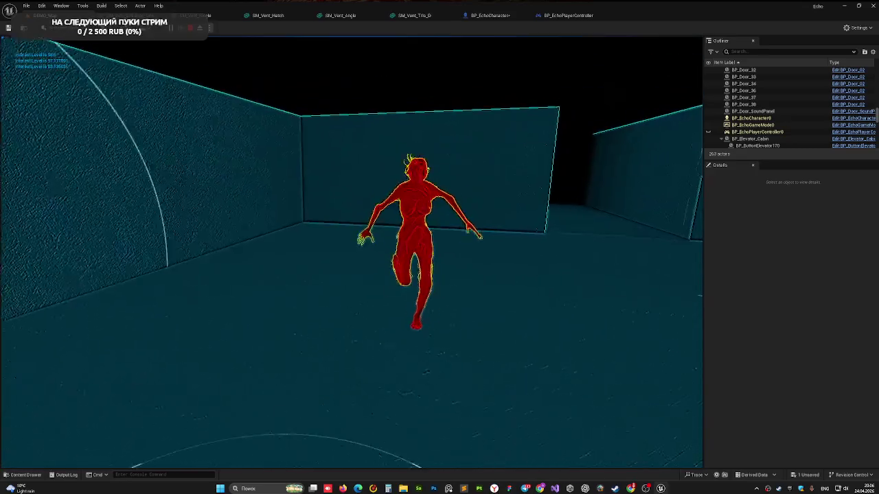
pyautogui.press('Escape')
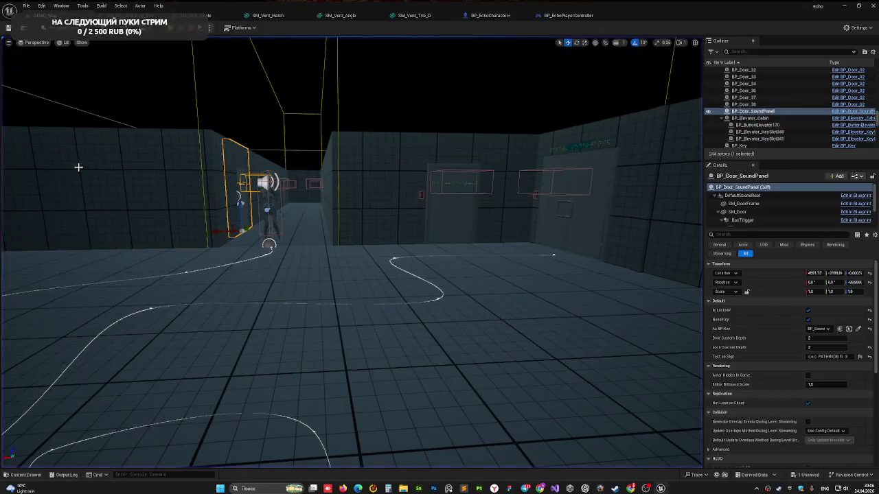
pyautogui.moveTo(78, 167)
pyautogui.mouseDown()
pyautogui.moveTo(41, 167)
pyautogui.moveTo(123, 171)
pyautogui.moveTo(48, 175)
pyautogui.moveTo(62, 175)
pyautogui.mouseUp()
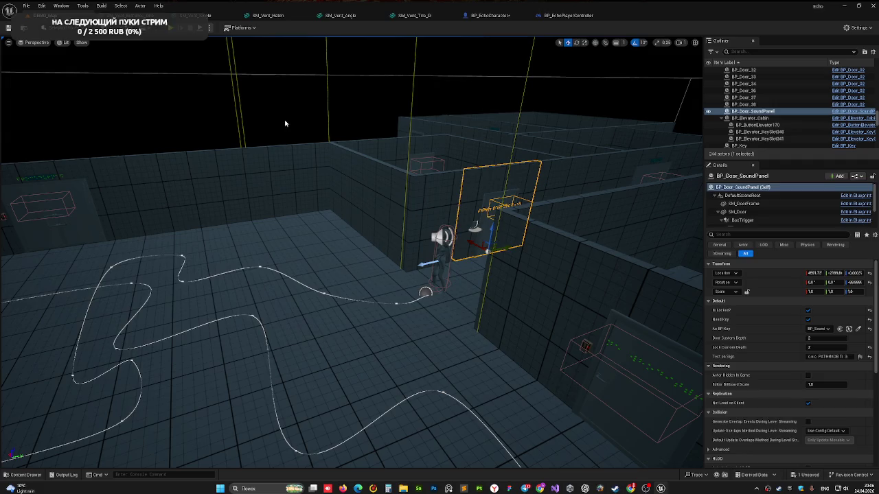
pyautogui.click(285, 123)
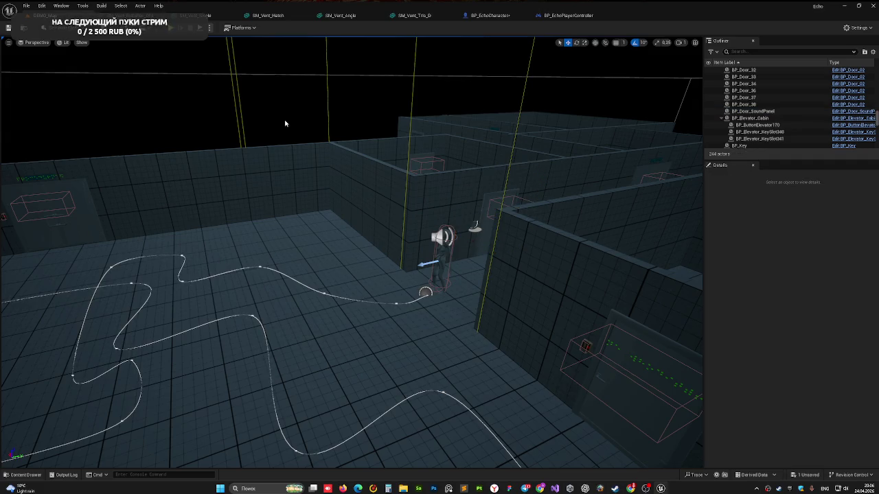
pyautogui.moveTo(289, 124); pyautogui.dragTo(288, 117)
pyautogui.moveTo(301, 212); pyautogui.dragTo(300, 206)
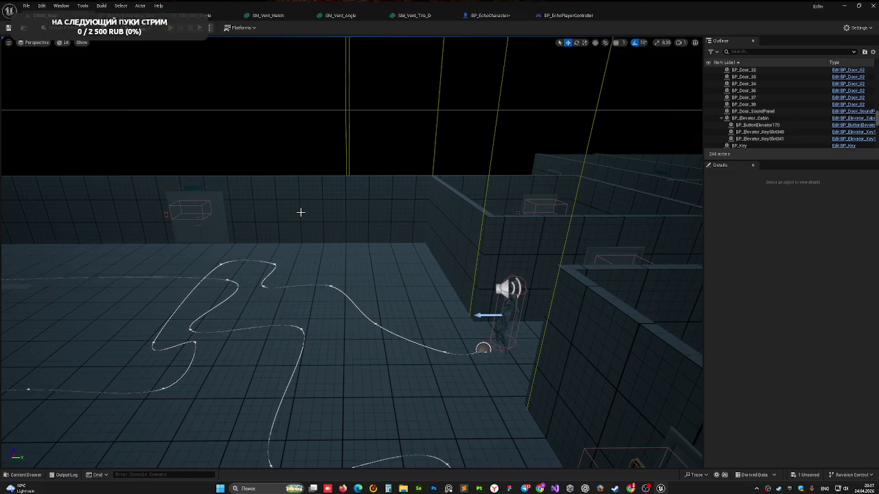
pyautogui.press('1')
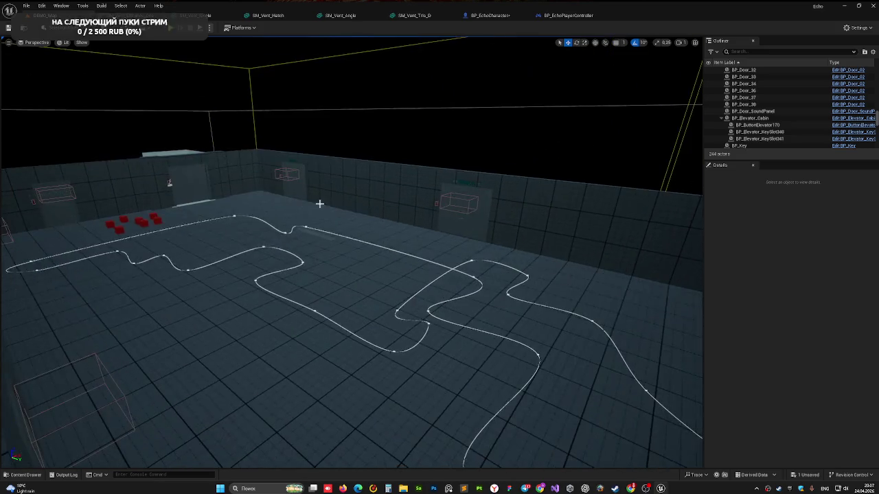
pyautogui.press('2')
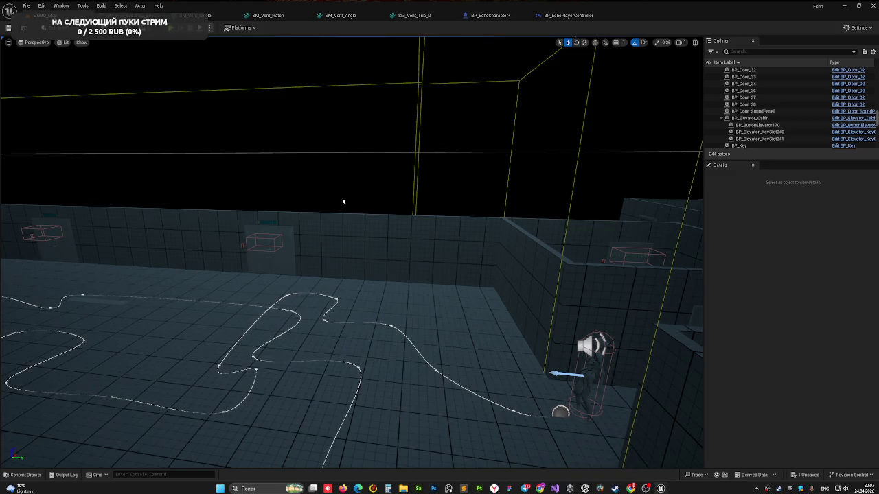
pyautogui.press('3')
pyautogui.press('2')
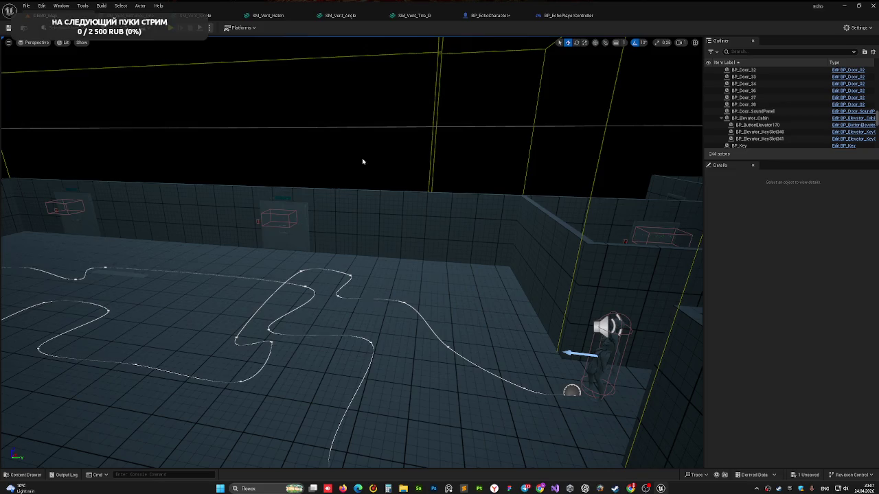
pyautogui.moveTo(277, 163); pyautogui.dragTo(296, 135)
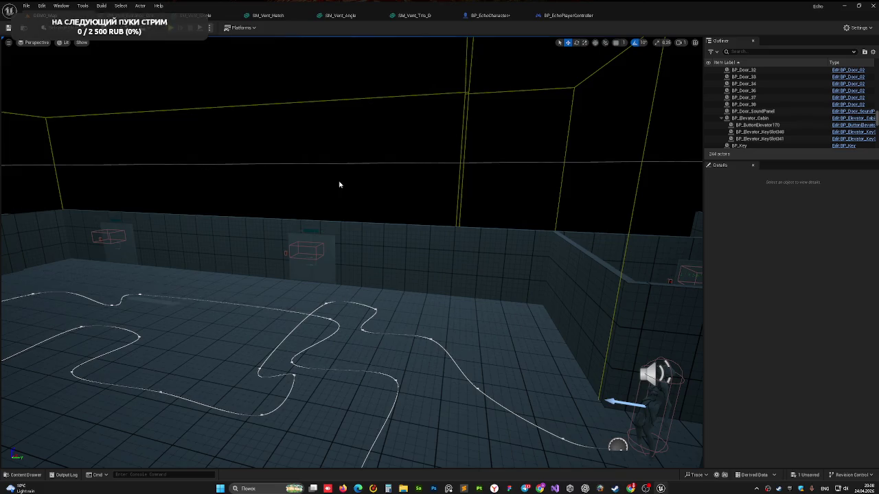
# Place a trial SM_Recorder mesh from the Audiolog folder near the sound panel, then delete it.
pyautogui.moveTo(322, 186)
pyautogui.mouseDown()
pyautogui.moveTo(337, 293)
pyautogui.moveTo(306, 320)
pyautogui.mouseUp()
pyautogui.click(172, 364)
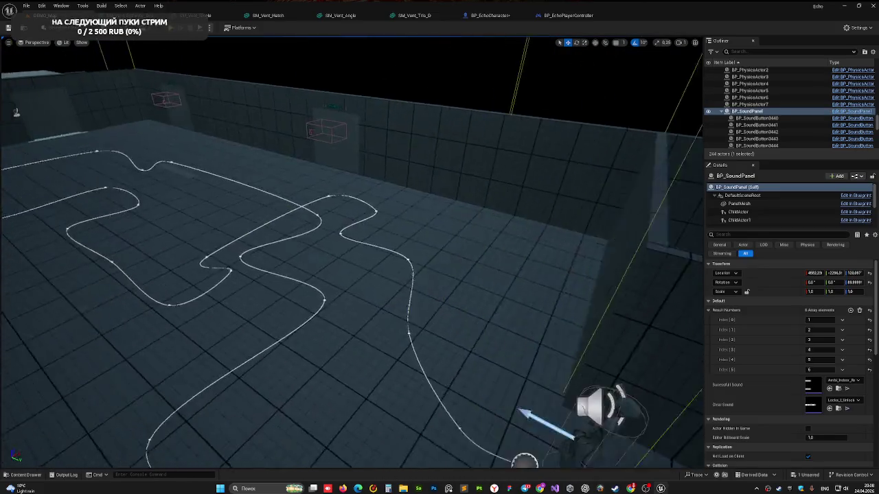
pyautogui.moveTo(172, 363)
pyautogui.mouseDown()
pyautogui.moveTo(275, 309)
pyautogui.moveTo(366, 286)
pyautogui.mouseUp()
pyautogui.click(26, 474)
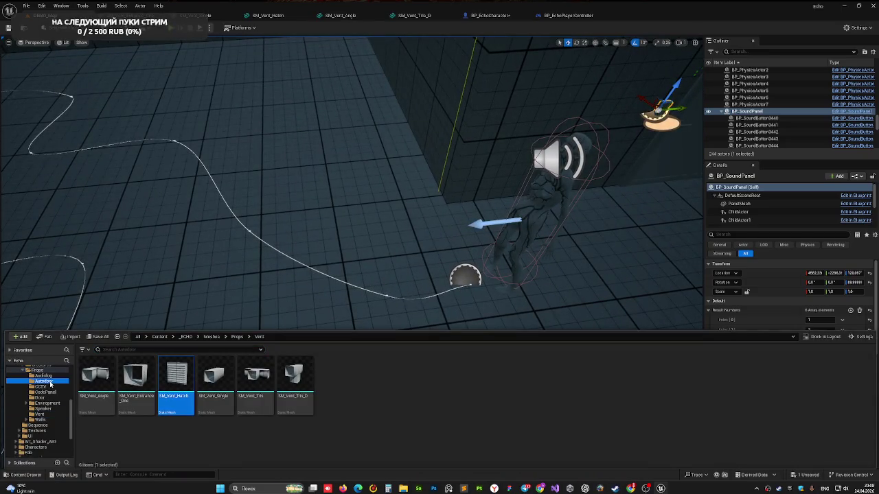
pyautogui.click(45, 376)
pyautogui.moveTo(134, 376)
pyautogui.mouseDown()
pyautogui.moveTo(216, 258)
pyautogui.moveTo(207, 292)
pyautogui.mouseUp()
pyautogui.press('Delete')
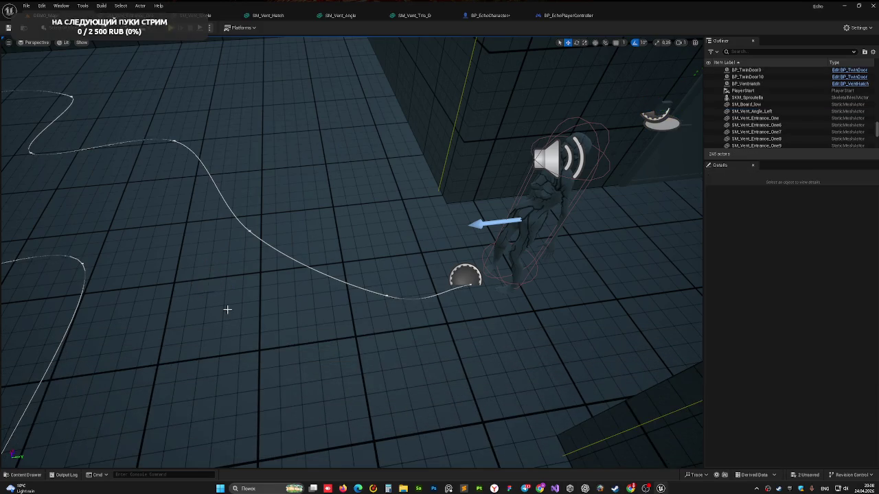
# Browse the Actors folders and drop BP_AudioPhone onto the floor near the patrol spline.
pyautogui.hotkey('ctrl', 'space')
pyautogui.scroll(4, 67, 418)
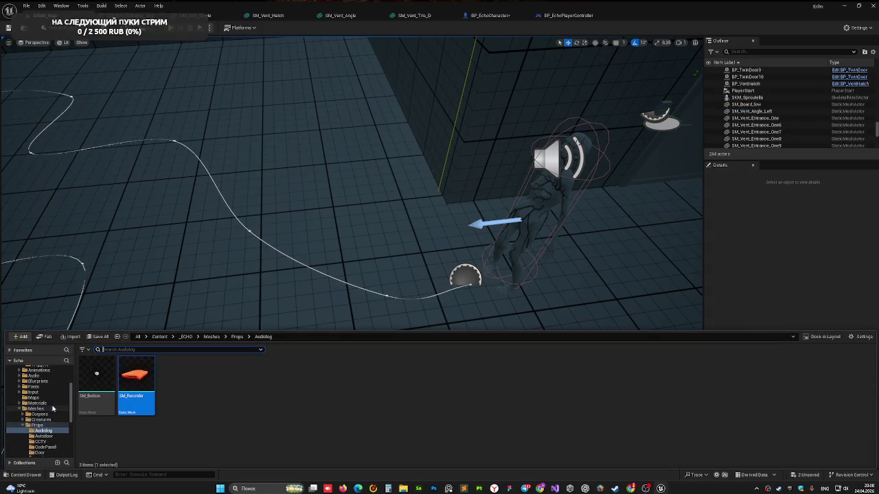
pyautogui.click(41, 398)
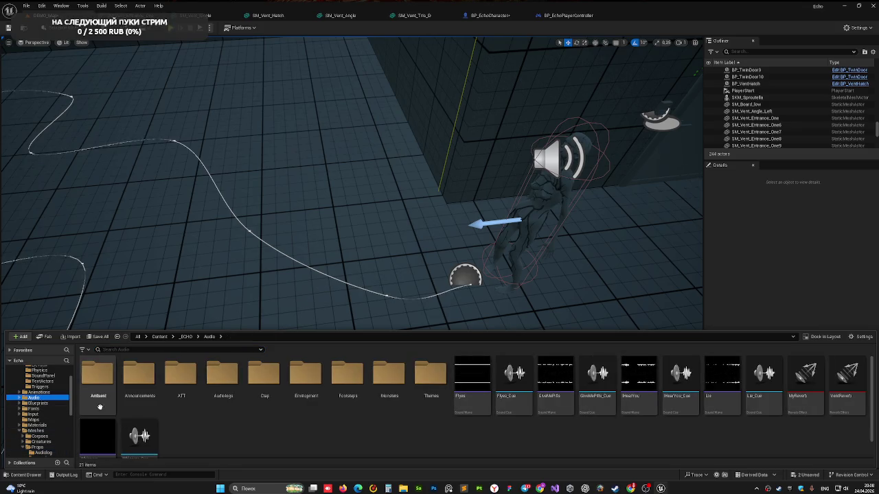
pyautogui.scroll(1, 47, 393)
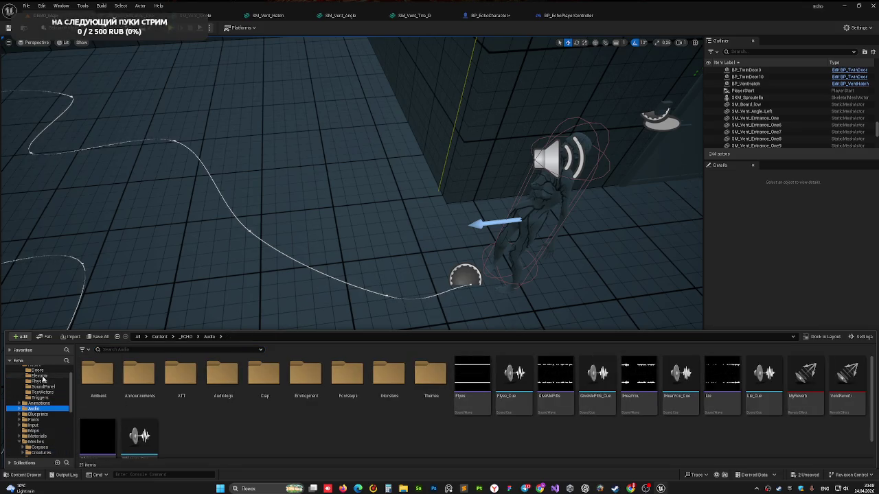
pyautogui.click(49, 381)
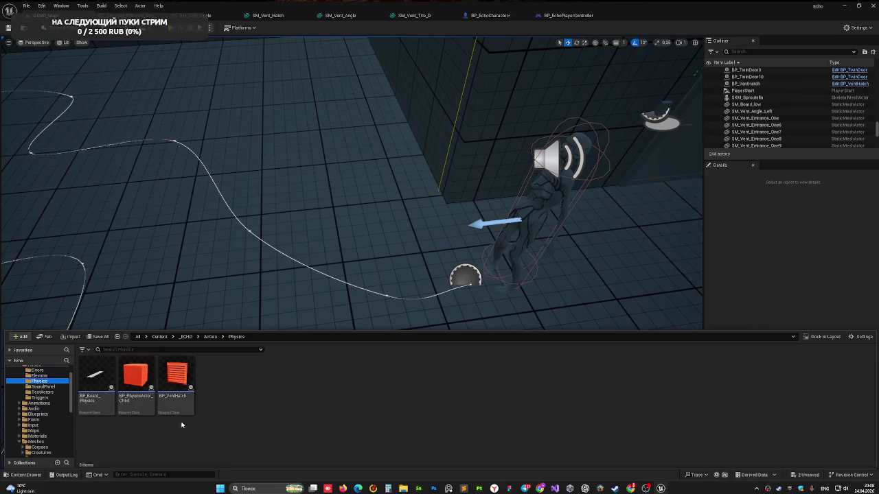
pyautogui.click(54, 392)
pyautogui.click(51, 386)
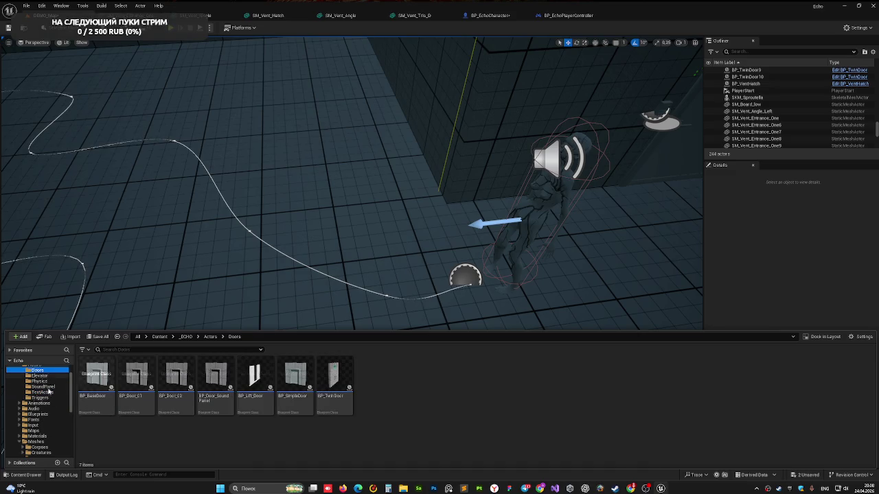
pyautogui.scroll(2, 48, 391)
pyautogui.click(43, 387)
pyautogui.moveTo(347, 385); pyautogui.dragTo(397, 151)
pyautogui.moveTo(296, 263)
pyautogui.mouseDown()
pyautogui.moveTo(313, 327)
pyautogui.moveTo(340, 328)
pyautogui.mouseUp()
# Focus and orbit around the placed BP_AudioPhone, then playtest to see it glow green.
pyautogui.press('f')
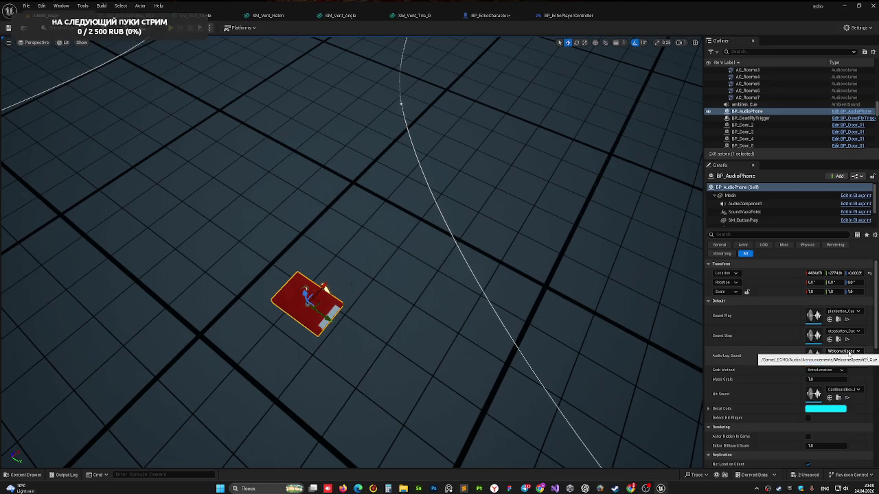
pyautogui.moveTo(437, 263)
pyautogui.mouseDown()
pyautogui.moveTo(436, 247)
pyautogui.moveTo(467, 261)
pyautogui.mouseUp()
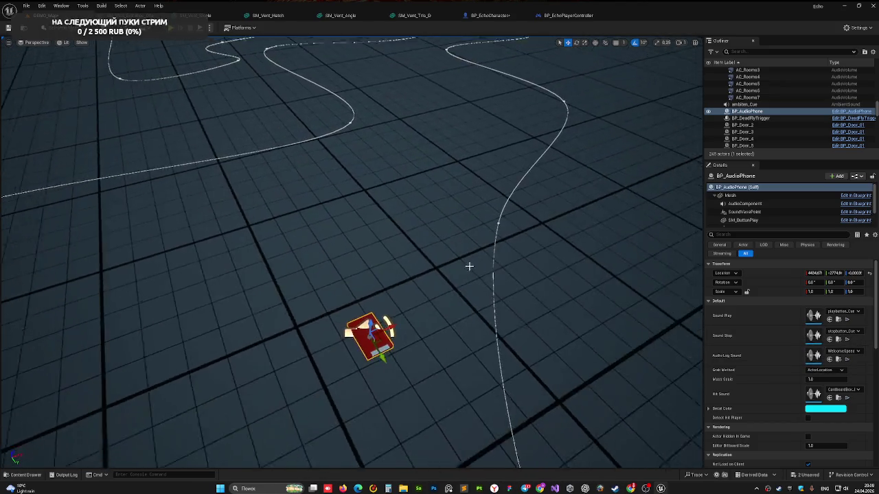
pyautogui.hotkey('alt', 'p')
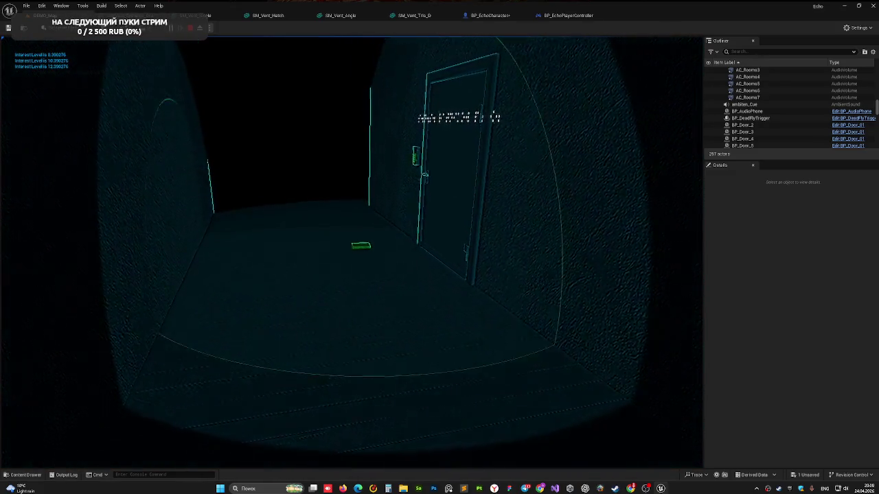
# Playtest by walking to the green audio-log recorder as the monster hunts, then stop playing.
pyautogui.press('w')
pyautogui.press('w')
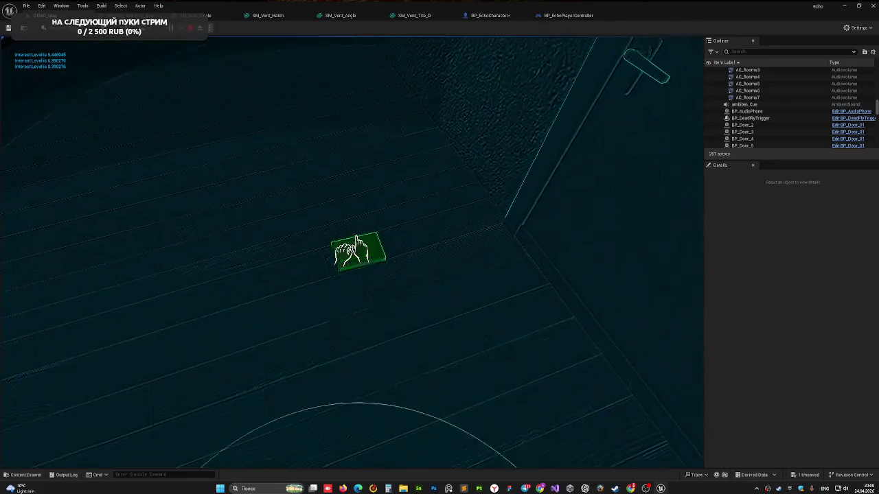
pyautogui.press('s')
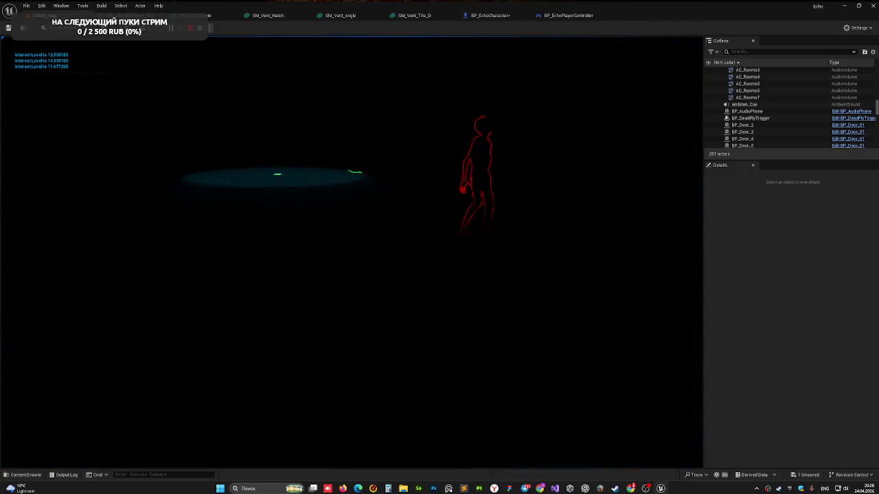
pyautogui.press('w')
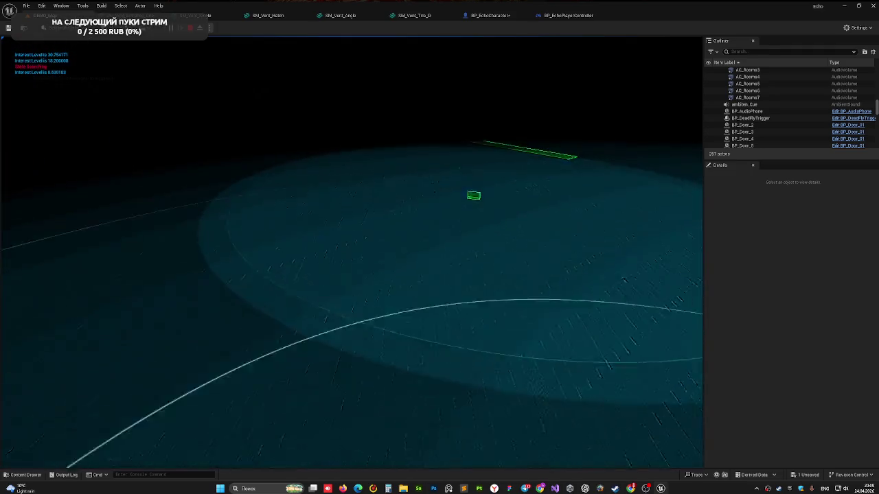
pyautogui.press('w')
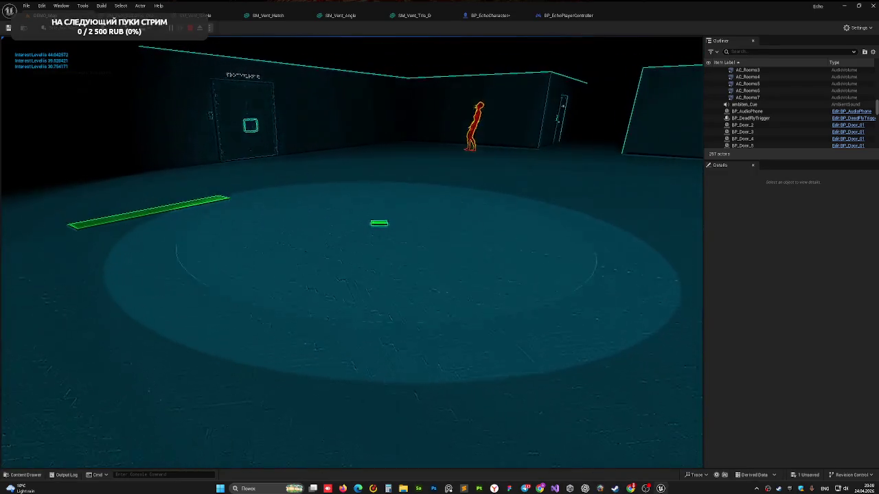
pyautogui.press('w')
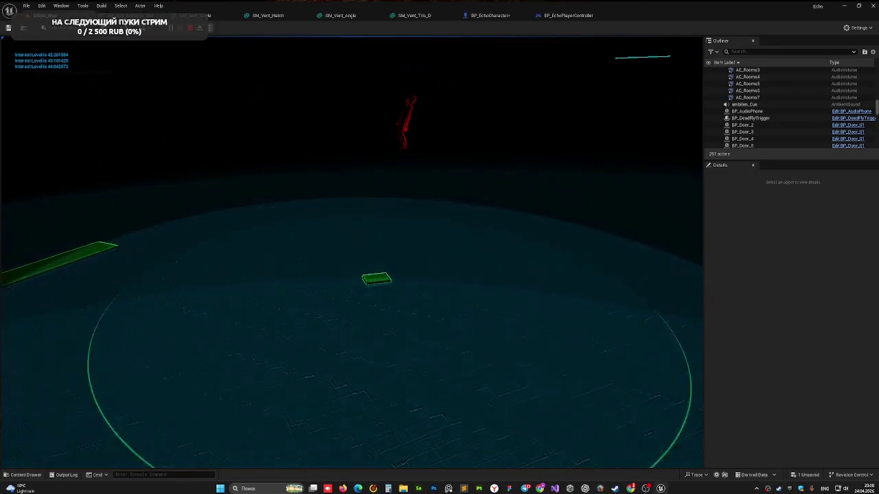
pyautogui.press('w')
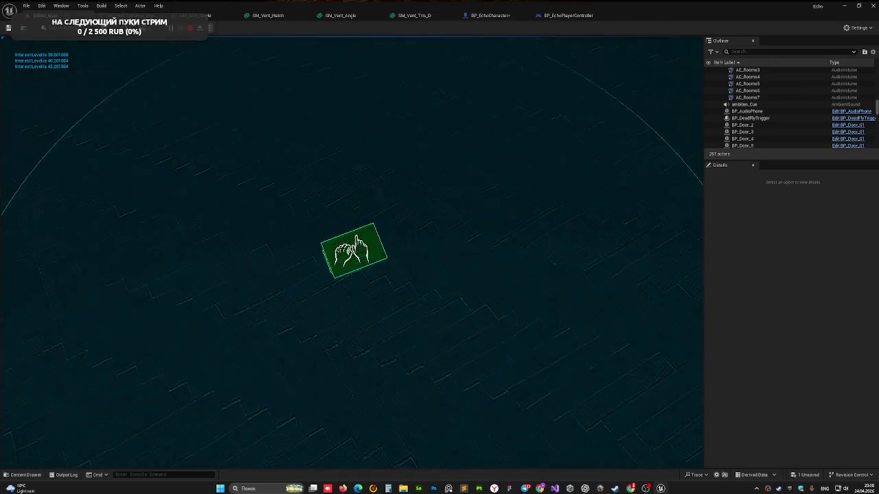
pyautogui.press('e')
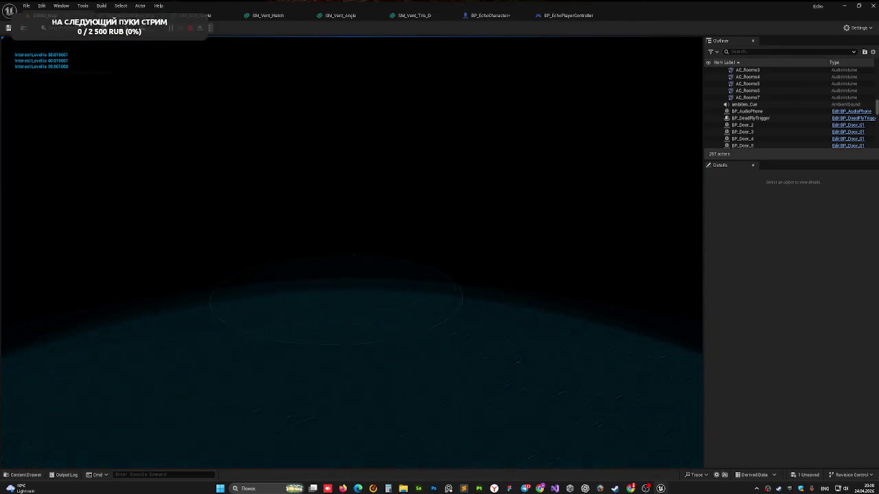
pyautogui.press('w')
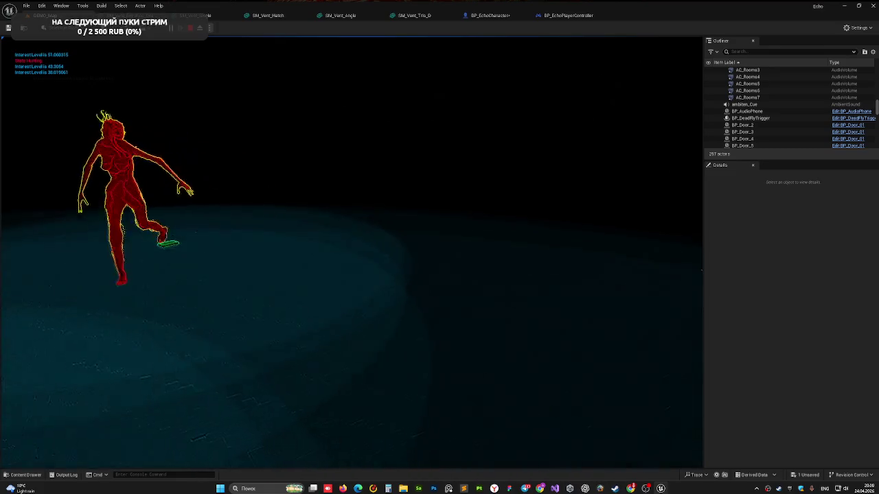
pyautogui.press('w')
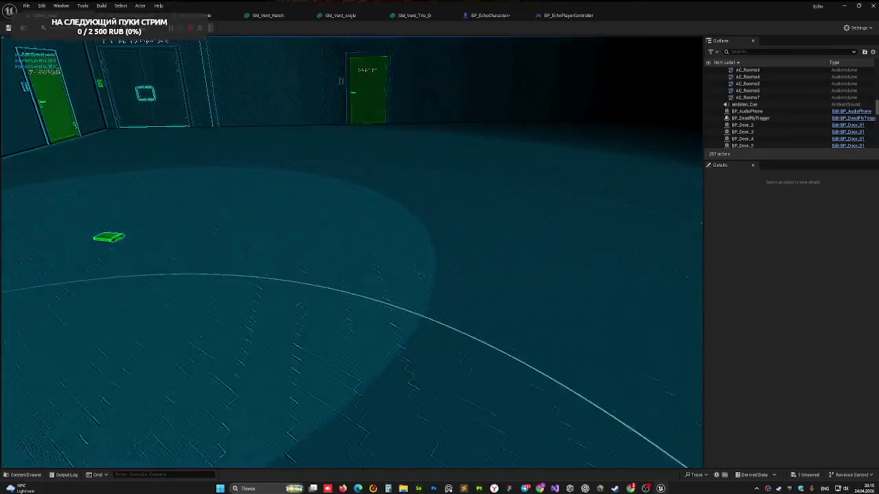
pyautogui.press('Escape')
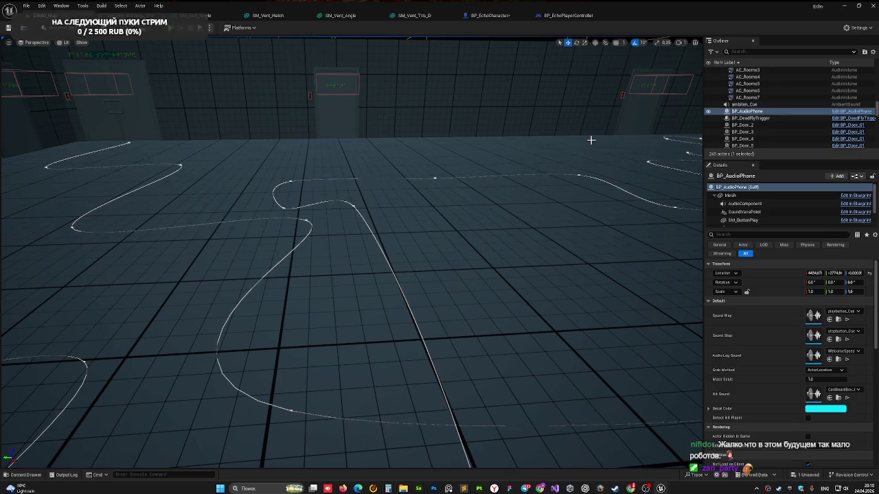
# Move BP_AudioPhone further down the corridor along its Y axis and look along the corridor.
pyautogui.press('f')
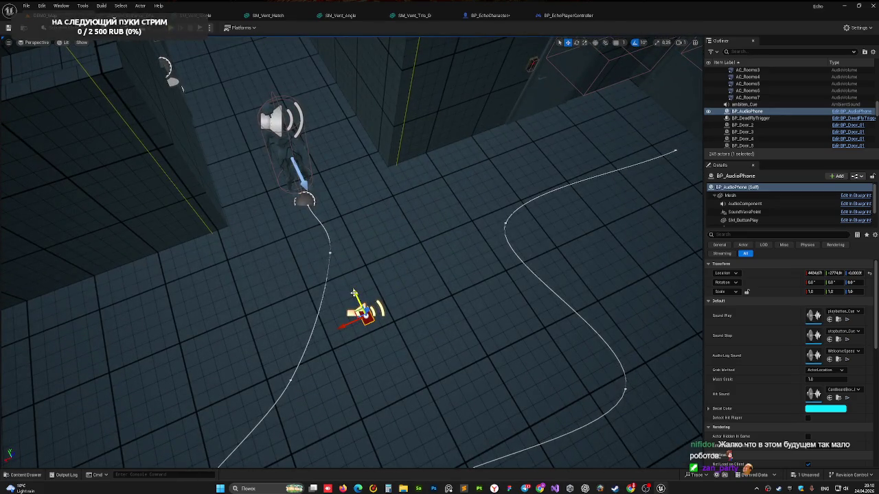
pyautogui.moveTo(355, 294); pyautogui.dragTo(355, 227)
pyautogui.moveTo(302, 434); pyautogui.dragTo(302, 343)
pyautogui.moveTo(407, 343); pyautogui.dragTo(407, 334)
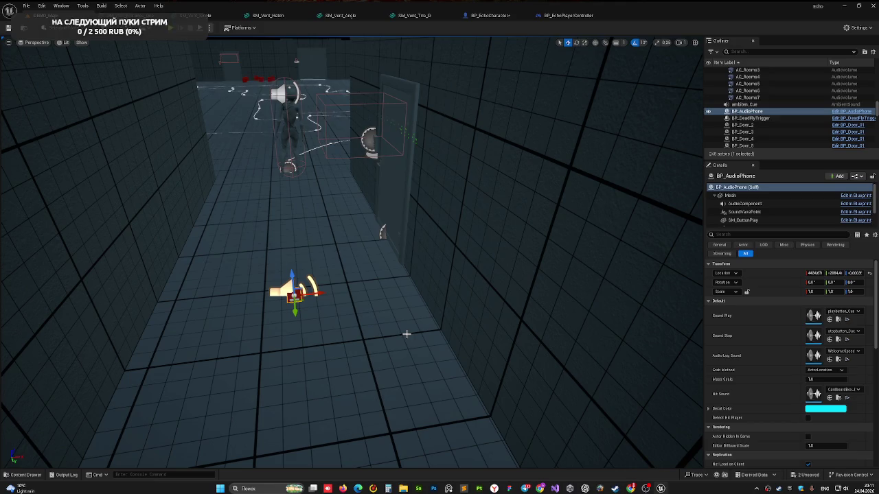
# In the Content Drawer, open Audio > Audiologs and preview an audio-log cue.
pyautogui.click(27, 475)
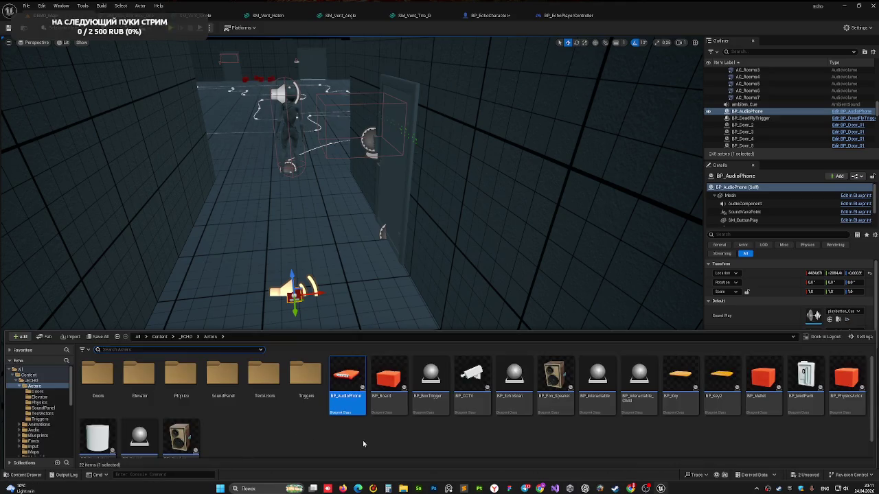
pyautogui.click(41, 425)
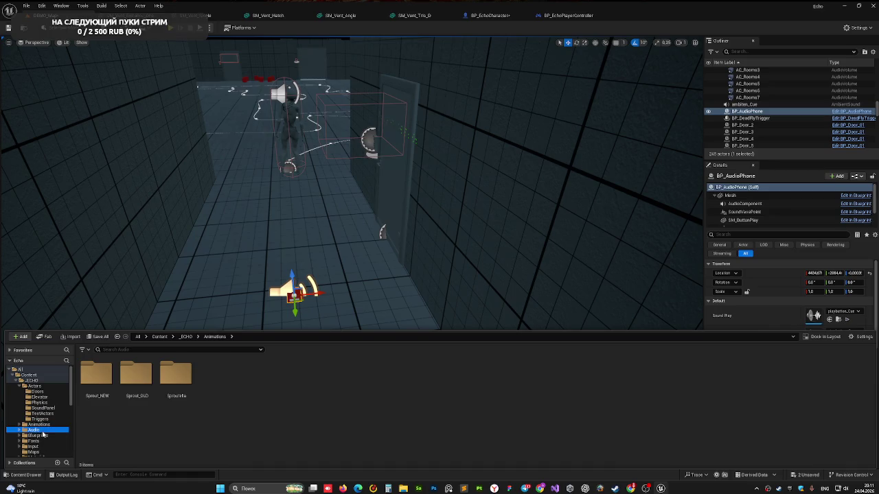
pyautogui.click(34, 430)
pyautogui.scroll(-1, 200, 443)
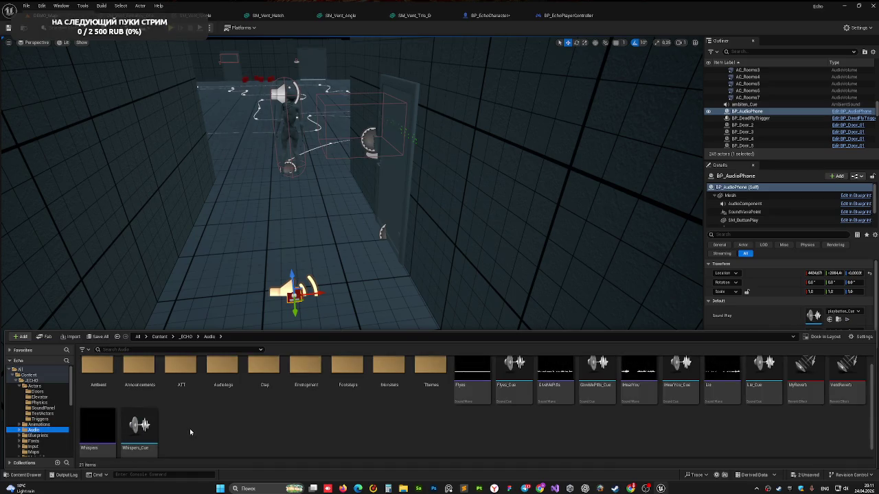
pyautogui.scroll(1, 482, 443)
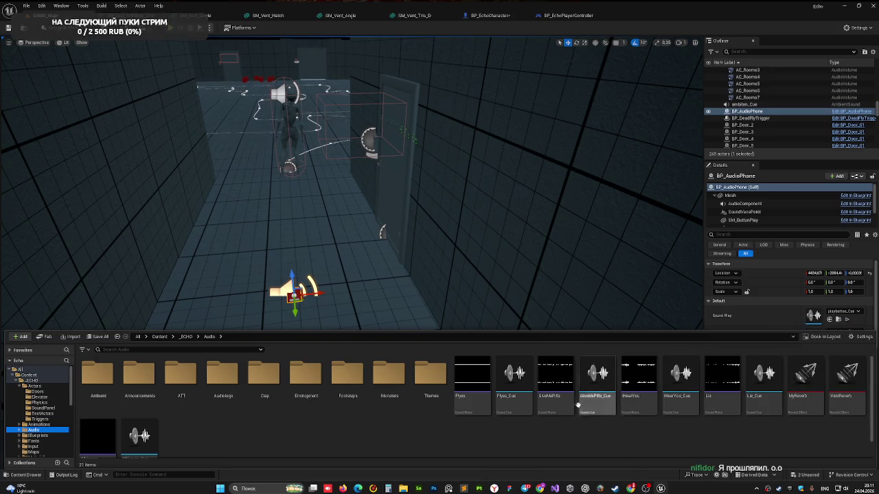
pyautogui.click(232, 385)
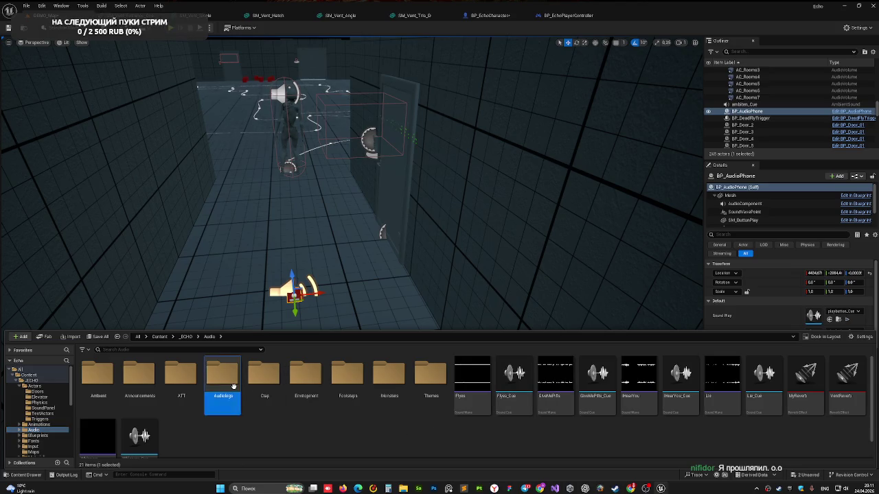
pyautogui.doubleClick(234, 412)
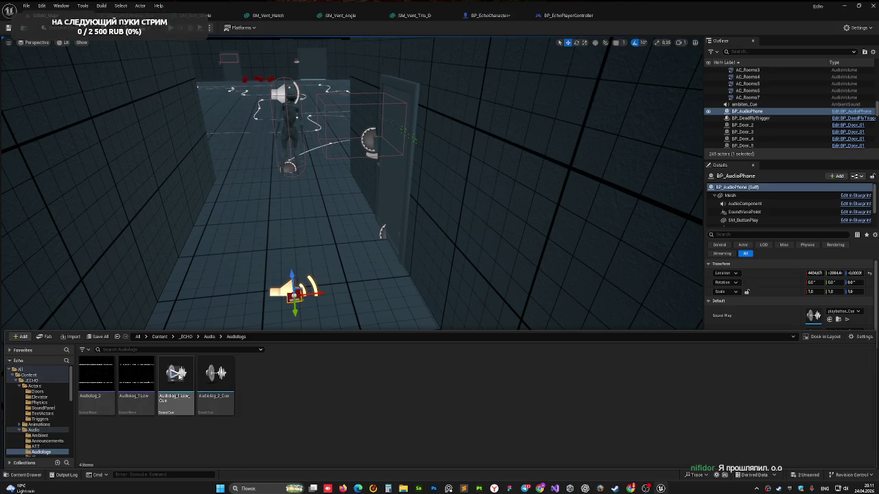
pyautogui.click(217, 375)
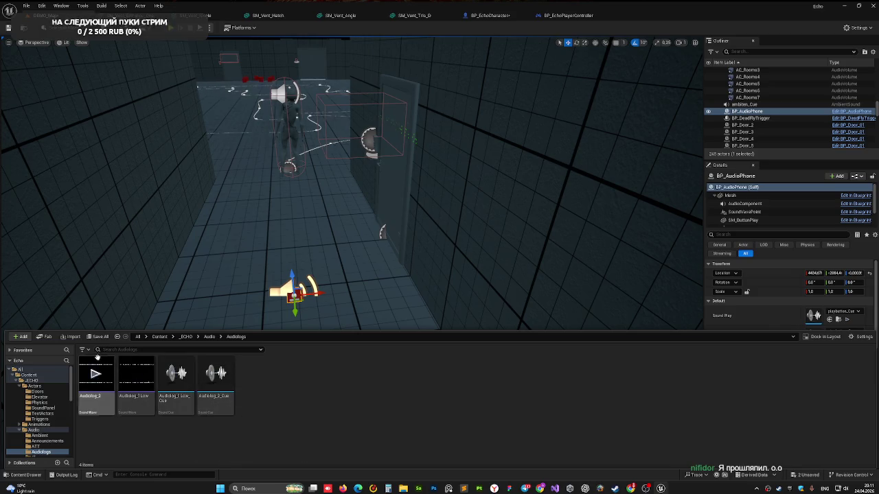
# Return to Audio, open Announcements, and preview then stop QuarantineEF_Cue.
pyautogui.click(46, 431)
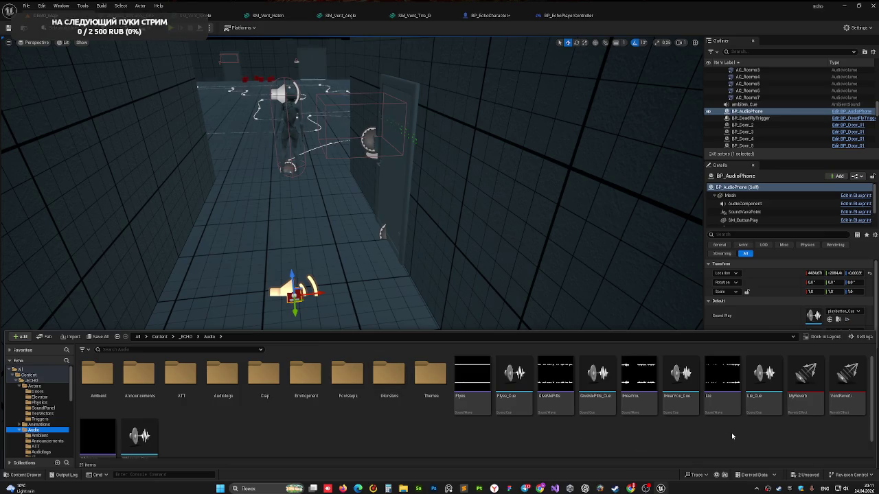
pyautogui.click(725, 411)
pyautogui.click(692, 415)
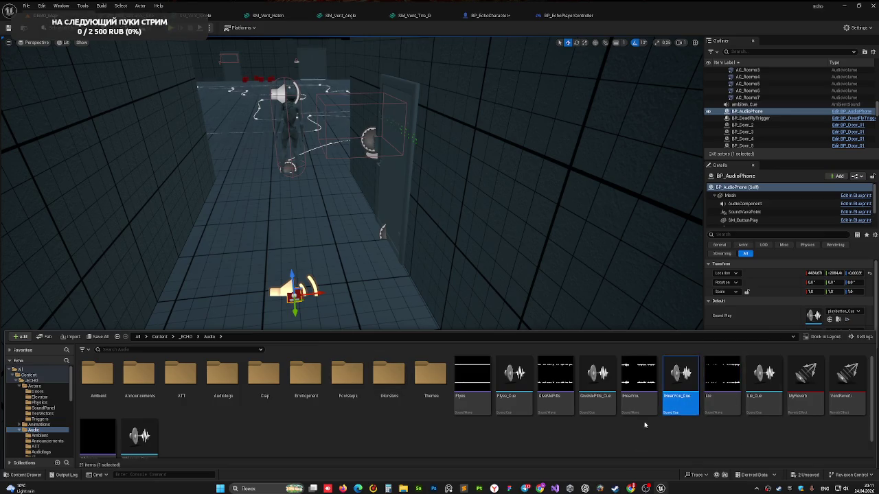
pyautogui.click(598, 415)
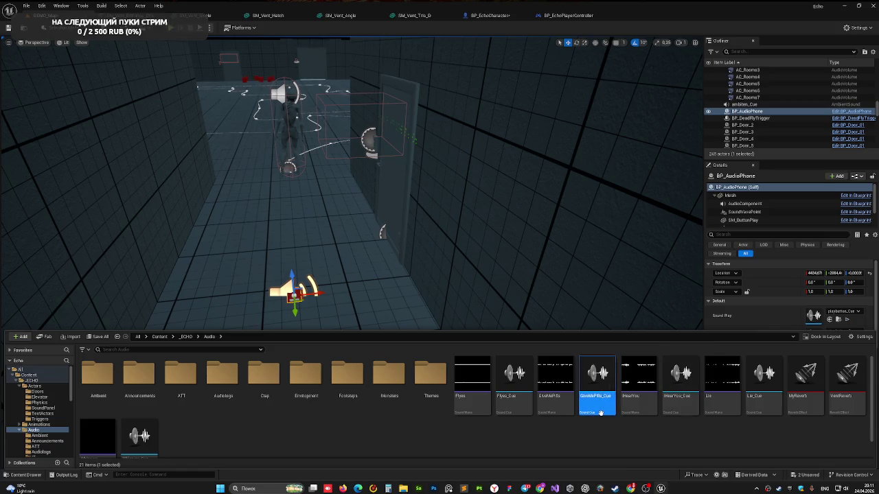
pyautogui.click(515, 410)
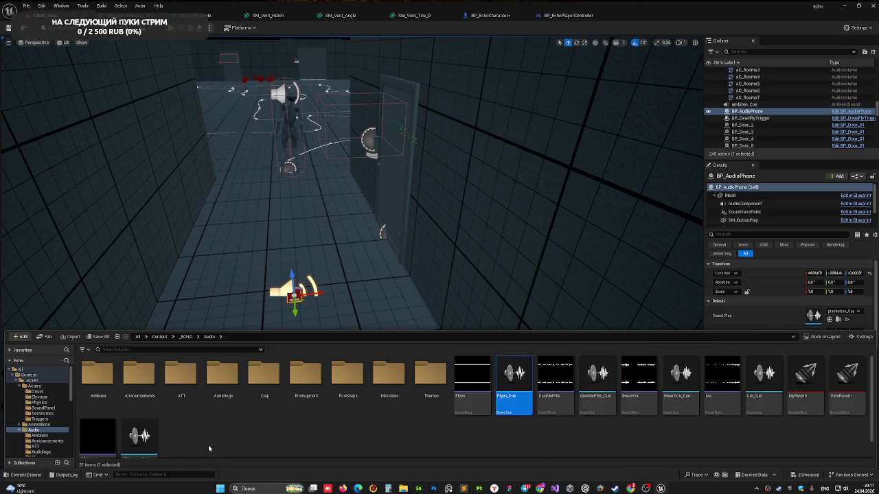
pyautogui.doubleClick(141, 384)
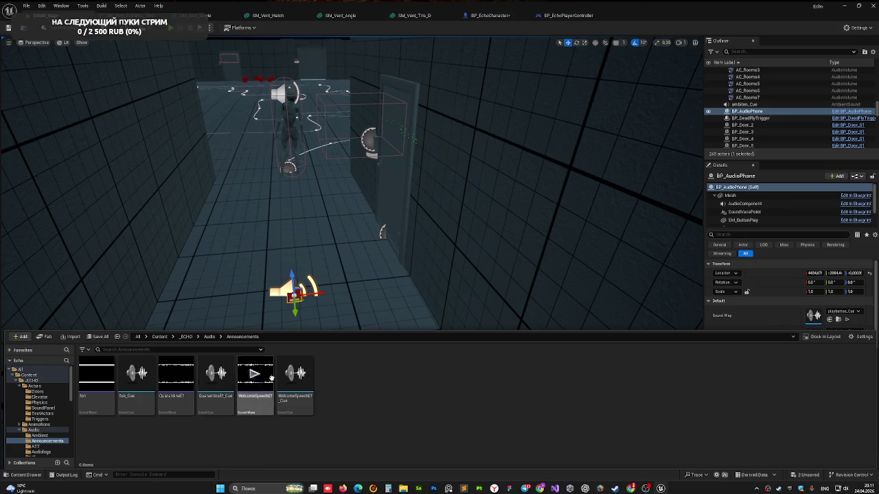
pyautogui.click(216, 374)
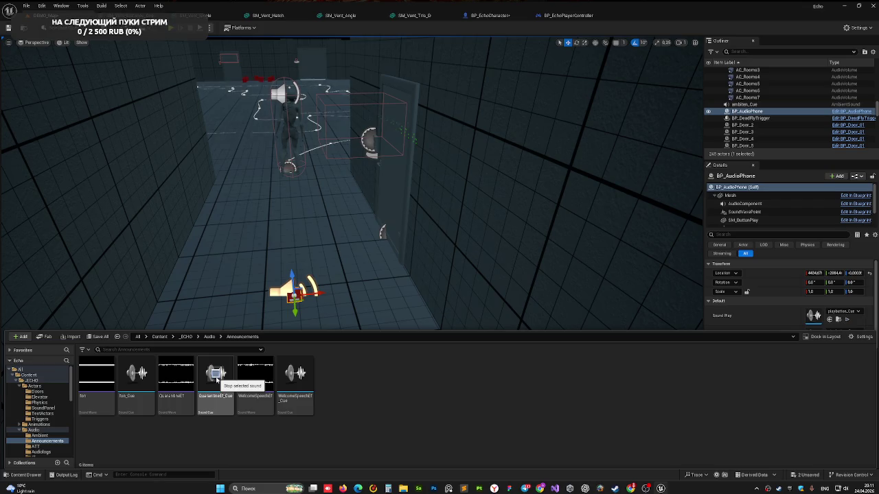
pyautogui.click(382, 418)
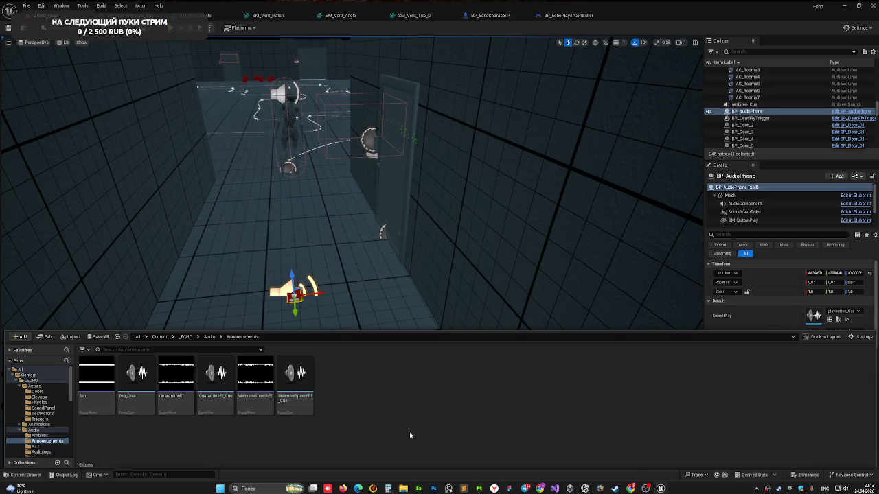
pyautogui.moveTo(361, 238)
pyautogui.mouseDown()
pyautogui.moveTo(360, 179)
pyautogui.moveTo(360, 220)
pyautogui.moveTo(371, 233)
pyautogui.moveTo(371, 188)
pyautogui.moveTo(374, 195)
pyautogui.moveTo(357, 192)
pyautogui.moveTo(364, 220)
pyautogui.moveTo(354, 206)
pyautogui.mouseUp()
# Close the asset browser, fly down the corridor toward the monster, and select BP_AudioPhone.
pyautogui.moveTo(281, 169); pyautogui.dragTo(280, 169)
pyautogui.click(322, 125)
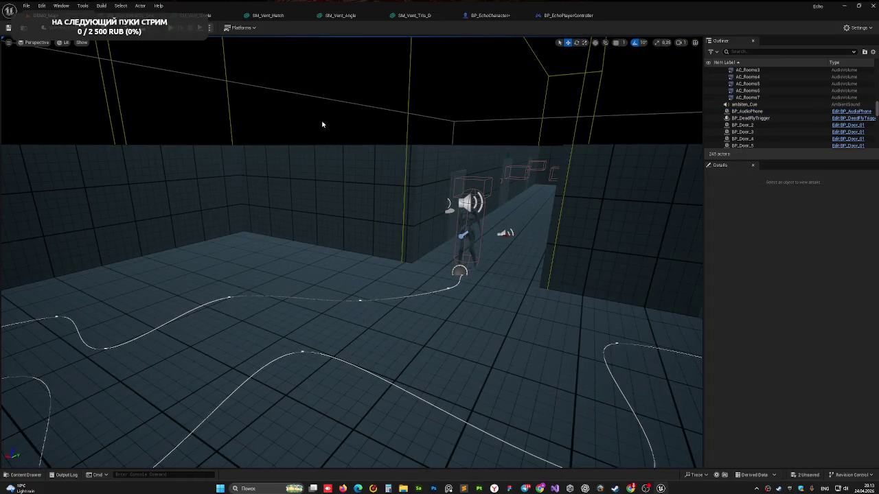
pyautogui.moveTo(449, 142)
pyautogui.mouseDown()
pyautogui.moveTo(449, 158)
pyautogui.moveTo(449, 147)
pyautogui.mouseUp()
pyautogui.moveTo(352, 248)
pyautogui.mouseDown()
pyautogui.moveTo(334, 237)
pyautogui.moveTo(367, 238)
pyautogui.mouseUp()
pyautogui.moveTo(437, 140); pyautogui.dragTo(437, 140)
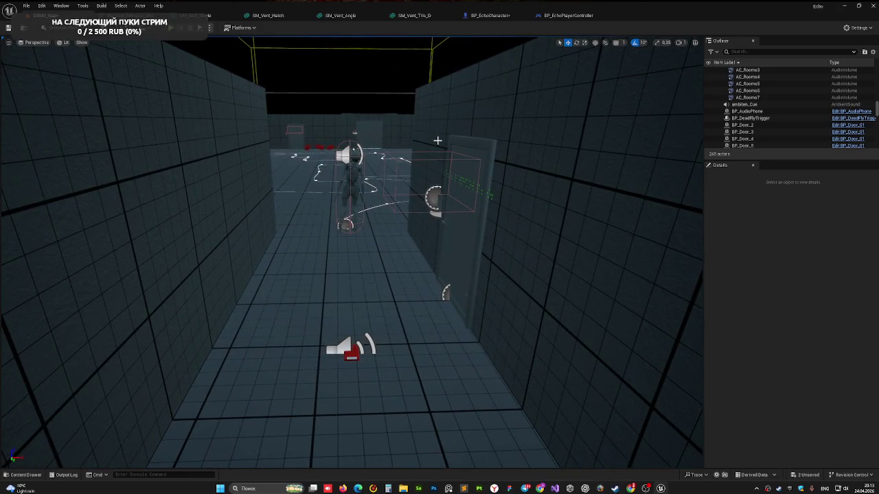
pyautogui.moveTo(437, 140); pyautogui.dragTo(437, 140)
pyautogui.moveTo(358, 344); pyautogui.dragTo(358, 344)
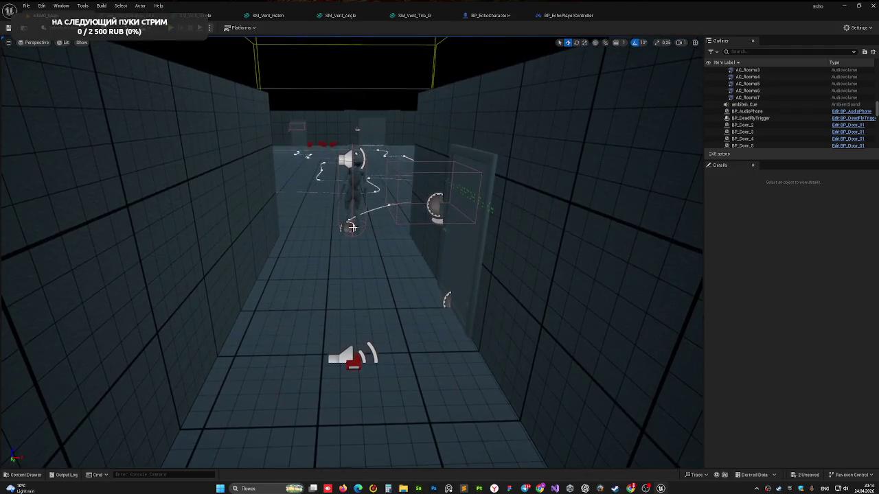
pyautogui.click(356, 357)
pyautogui.moveTo(407, 333); pyautogui.dragTo(408, 141)
pyautogui.moveTo(386, 184)
pyautogui.mouseDown()
pyautogui.moveTo(388, 140)
pyautogui.moveTo(381, 206)
pyautogui.moveTo(343, 237)
pyautogui.moveTo(372, 186)
pyautogui.mouseUp()
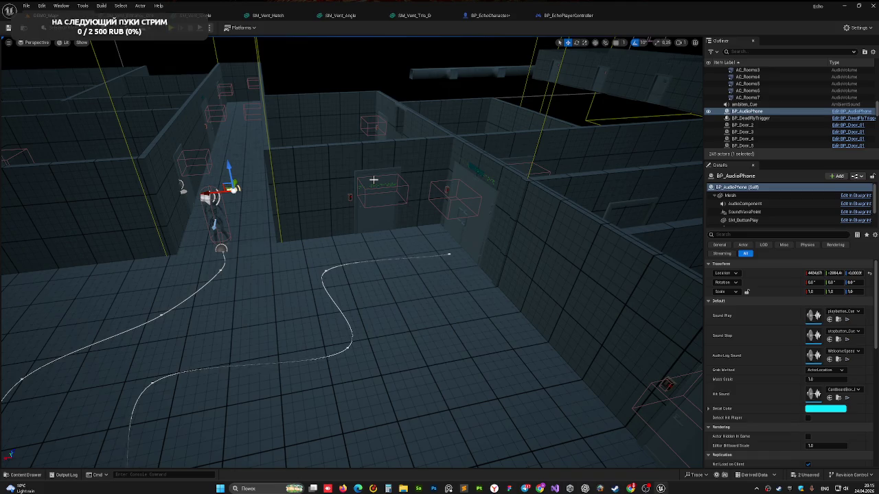
pyautogui.moveTo(315, 213); pyautogui.dragTo(433, 134)
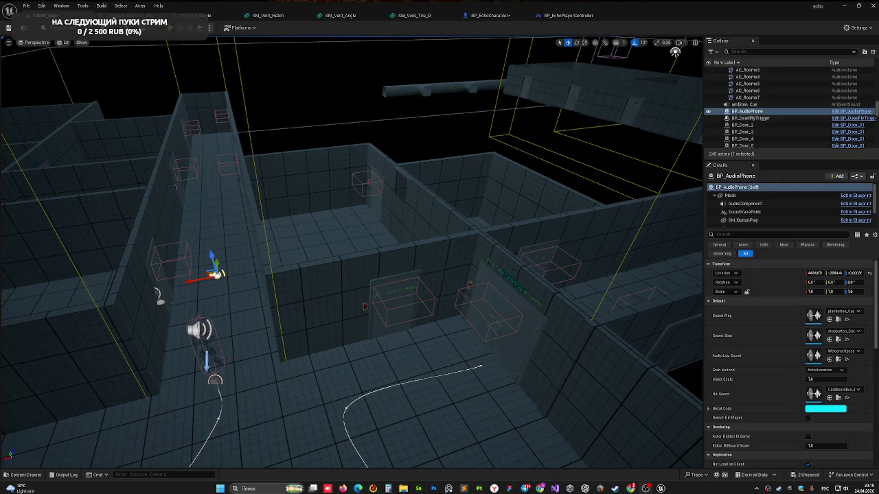
# Duplicate the existing vent hatch as SM_Vent_Hatch10 and rotate the copy 90°.
pyautogui.moveTo(283, 178)
pyautogui.mouseDown()
pyautogui.moveTo(287, 144)
pyautogui.moveTo(306, 123)
pyautogui.moveTo(322, 117)
pyautogui.moveTo(295, 138)
pyautogui.moveTo(329, 121)
pyautogui.moveTo(343, 127)
pyautogui.moveTo(322, 144)
pyautogui.mouseUp()
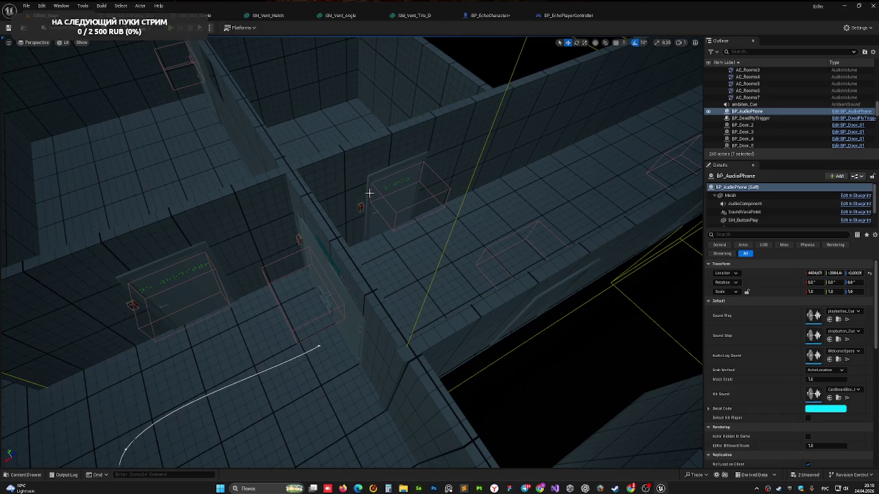
pyautogui.moveTo(280, 248)
pyautogui.mouseDown()
pyautogui.moveTo(295, 241)
pyautogui.moveTo(323, 265)
pyautogui.mouseUp()
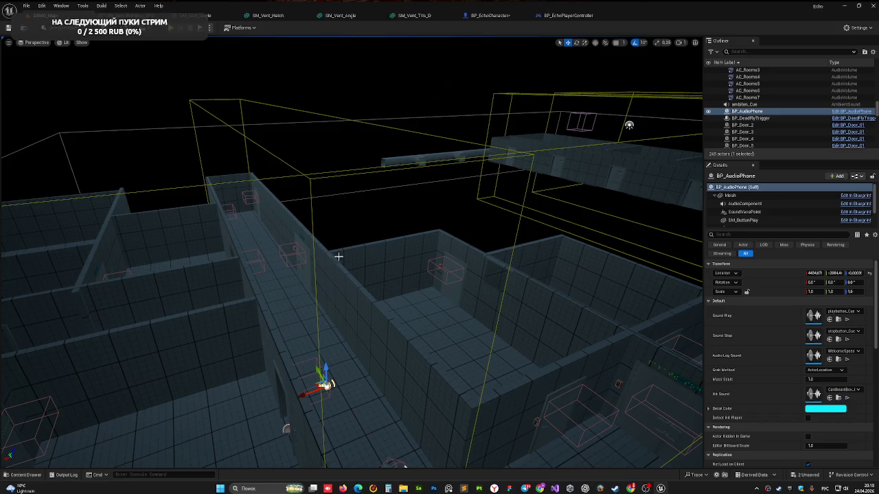
pyautogui.moveTo(371, 261)
pyautogui.mouseDown()
pyautogui.moveTo(370, 240)
pyautogui.moveTo(371, 249)
pyautogui.moveTo(384, 245)
pyautogui.moveTo(406, 221)
pyautogui.mouseUp()
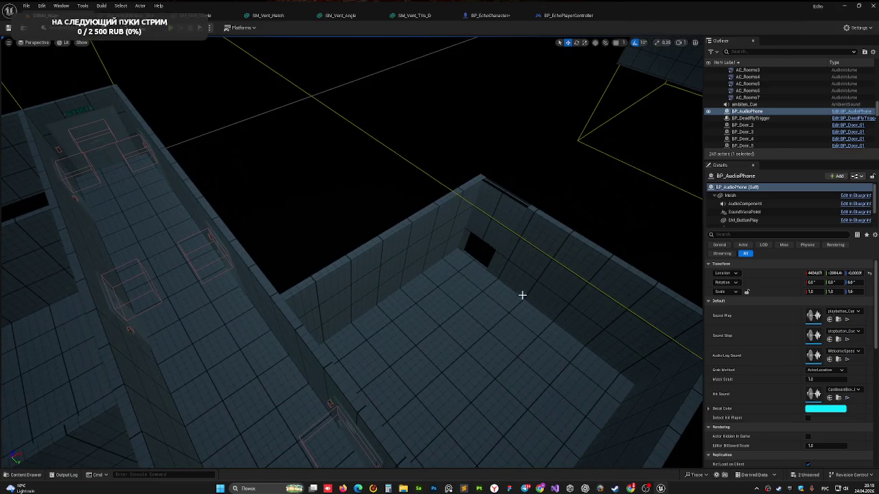
pyautogui.moveTo(432, 362)
pyautogui.mouseDown()
pyautogui.moveTo(343, 291)
pyautogui.moveTo(214, 238)
pyautogui.moveTo(208, 252)
pyautogui.moveTo(643, 373)
pyautogui.moveTo(682, 367)
pyautogui.mouseUp()
pyautogui.click(215, 238)
pyautogui.press('e')
pyautogui.press('w')
# Slide the copied hatch along X and Y toward the wall opening.
pyautogui.moveTo(681, 398); pyautogui.dragTo(687, 462)
pyautogui.press('f')
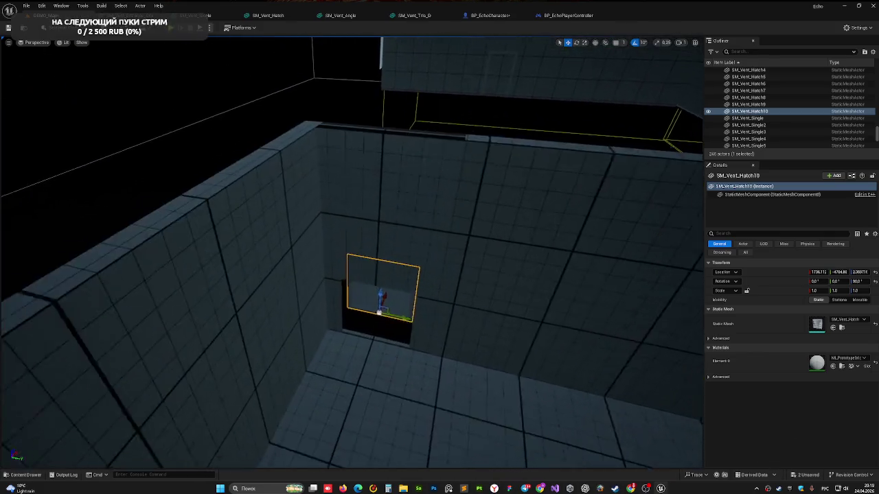
pyautogui.moveTo(385, 340); pyautogui.dragTo(342, 371)
pyautogui.press('f')
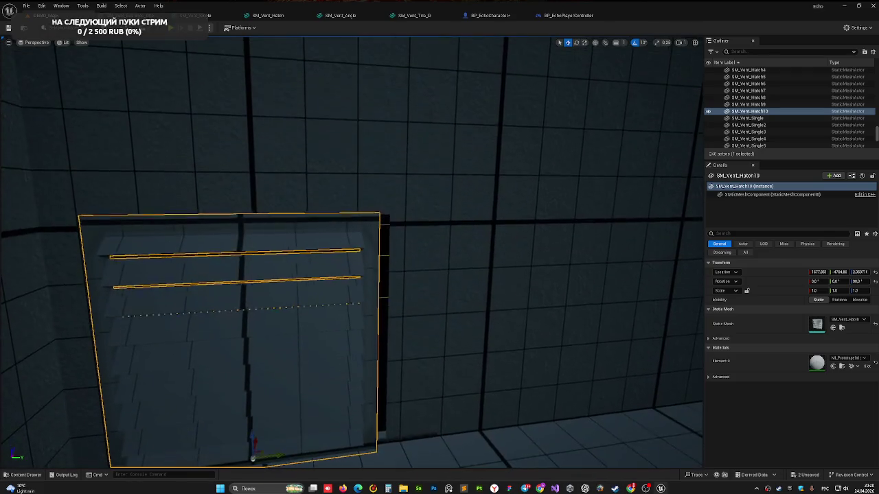
pyautogui.moveTo(270, 451); pyautogui.dragTo(294, 456)
pyautogui.moveTo(417, 403)
pyautogui.mouseDown()
pyautogui.moveTo(357, 402)
pyautogui.moveTo(416, 430)
pyautogui.mouseUp()
pyautogui.moveTo(324, 456); pyautogui.dragTo(328, 456)
# Raise the hatch so it fills the wall opening.
pyautogui.moveTo(352, 346); pyautogui.dragTo(352, 347)
pyautogui.scroll(1, 390, 334)
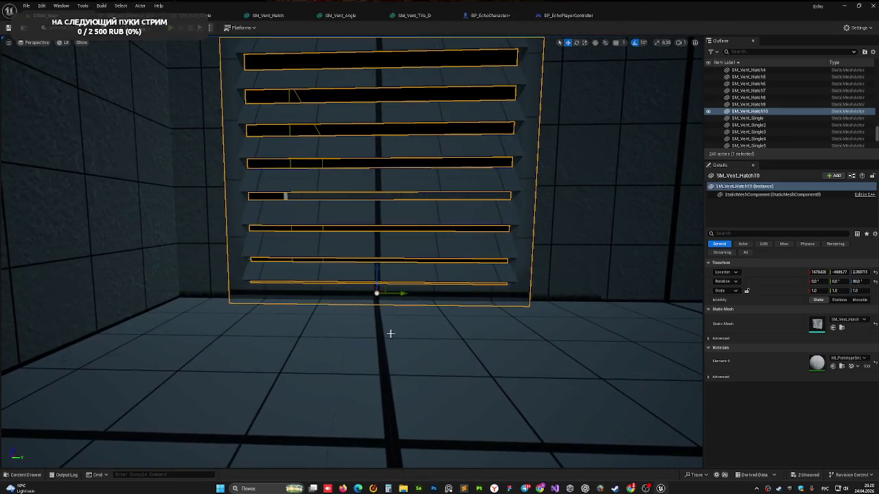
pyautogui.moveTo(377, 271); pyautogui.dragTo(312, 72)
pyautogui.scroll(-5, 376, 261)
pyautogui.moveTo(456, 334); pyautogui.dragTo(455, 334)
pyautogui.moveTo(342, 208); pyautogui.dragTo(342, 208)
pyautogui.click(123, 372)
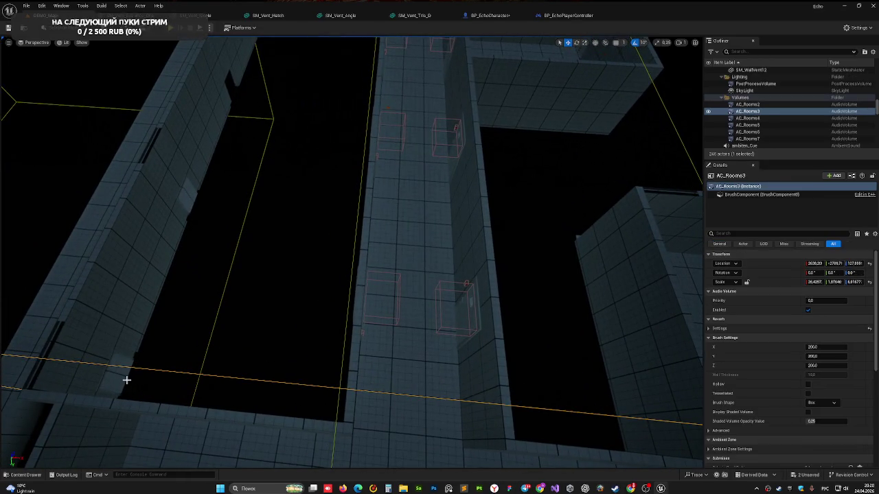
# Select SM_Vent_Hatch11 in the neighbouring room and rotate it toward its opening.
pyautogui.click(127, 380)
pyautogui.moveTo(126, 380); pyautogui.dragTo(232, 378)
pyautogui.press('e')
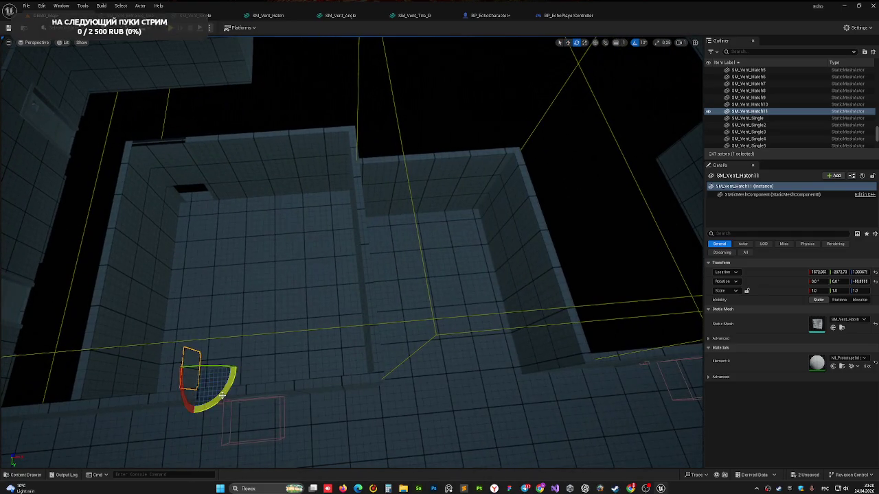
pyautogui.press('w')
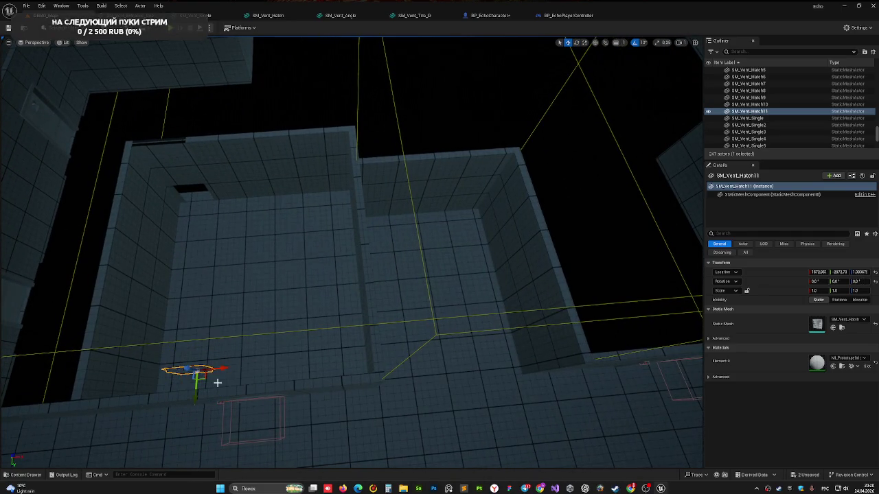
pyautogui.scroll(3, 204, 326)
pyautogui.moveTo(255, 218); pyautogui.dragTo(255, 171)
pyautogui.moveTo(275, 245); pyautogui.dragTo(275, 246)
pyautogui.moveTo(283, 390); pyautogui.dragTo(284, 390)
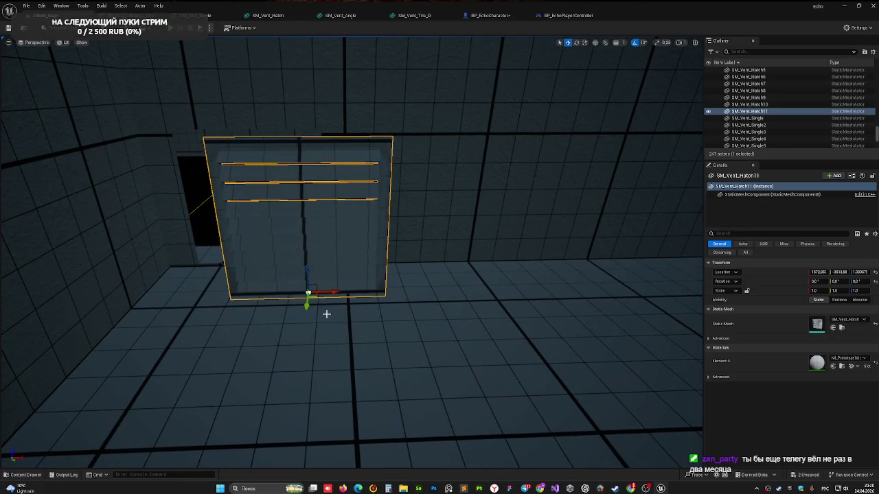
# Raise the hatch slightly and slide it along X to cover the opening.
pyautogui.moveTo(308, 270); pyautogui.dragTo(306, 257)
pyautogui.moveTo(322, 310); pyautogui.dragTo(322, 310)
pyautogui.moveTo(259, 320); pyautogui.dragTo(241, 320)
pyautogui.moveTo(300, 375); pyautogui.dragTo(300, 375)
pyautogui.moveTo(345, 311); pyautogui.dragTo(345, 311)
pyautogui.moveTo(270, 350)
pyautogui.mouseDown()
pyautogui.moveTo(307, 323)
pyautogui.moveTo(325, 322)
pyautogui.moveTo(343, 343)
pyautogui.moveTo(334, 282)
pyautogui.mouseUp()
pyautogui.moveTo(285, 296); pyautogui.dragTo(285, 296)
# Fine-tune the hatch position with small Y and X nudges.
pyautogui.click(286, 296)
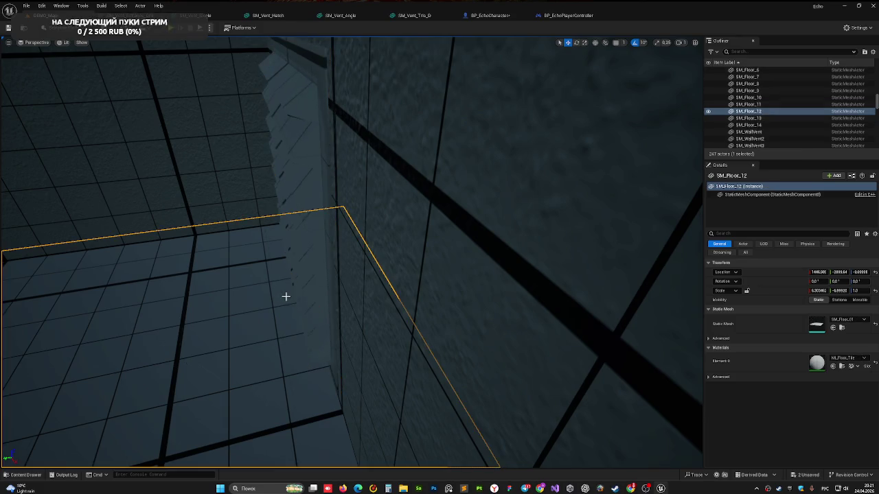
pyautogui.click(290, 297)
pyautogui.moveTo(287, 296); pyautogui.dragTo(285, 297)
pyautogui.click(285, 297)
pyautogui.press('f')
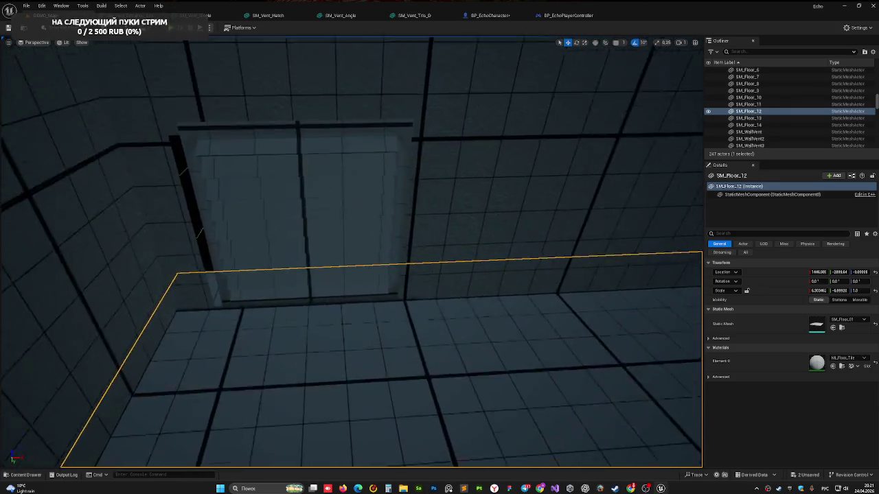
pyautogui.click(298, 241)
pyautogui.moveTo(320, 314); pyautogui.dragTo(353, 309)
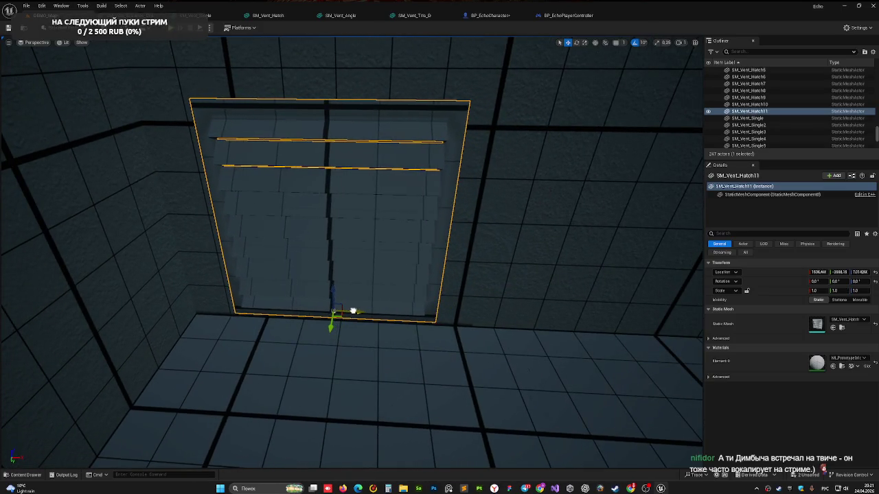
# Raise the hatch vertically and shift it left to seat it in the opening.
pyautogui.scroll(3, 353, 295)
pyautogui.moveTo(364, 210); pyautogui.dragTo(364, 210)
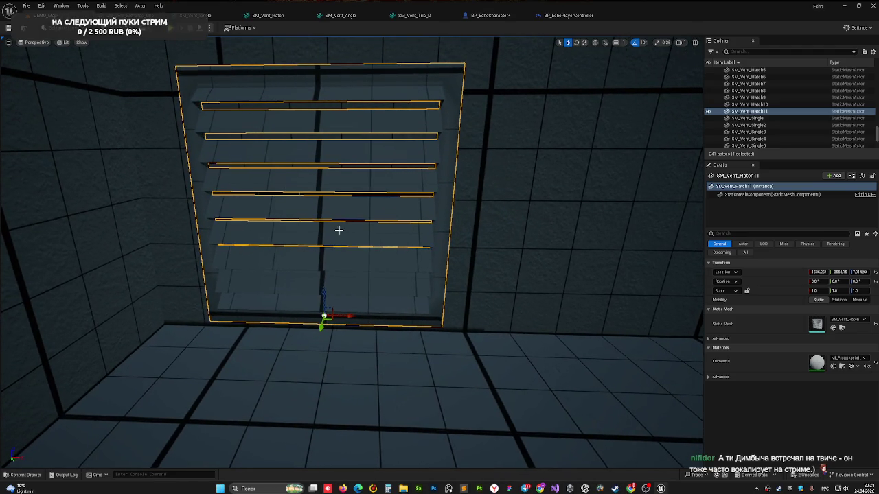
pyautogui.moveTo(313, 245); pyautogui.dragTo(313, 245)
pyautogui.moveTo(287, 198)
pyautogui.mouseDown()
pyautogui.moveTo(285, 190)
pyautogui.moveTo(284, 201)
pyautogui.mouseUp()
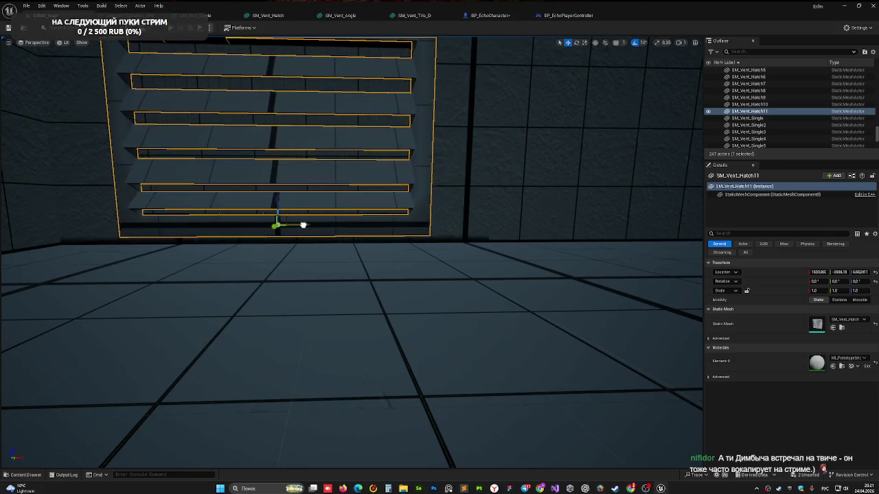
pyautogui.moveTo(304, 225); pyautogui.dragTo(291, 225)
pyautogui.moveTo(335, 250); pyautogui.dragTo(340, 229)
pyautogui.click(382, 109)
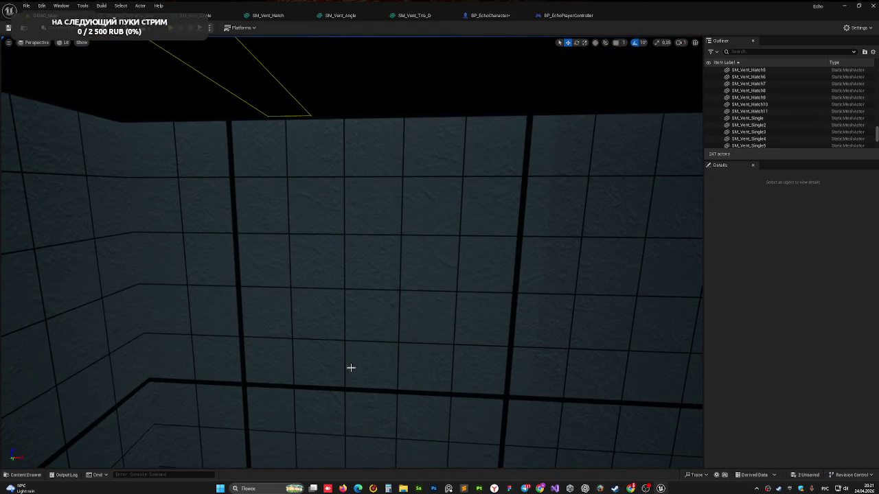
pyautogui.moveTo(350, 405)
pyautogui.mouseDown()
pyautogui.moveTo(353, 439)
pyautogui.moveTo(347, 357)
pyautogui.mouseUp()
# Drag SM_Vent_Hatch from the Props > Vent folder onto the room wall as SM_Vent_Hatch12.
pyautogui.moveTo(180, 185)
pyautogui.mouseDown()
pyautogui.moveTo(251, 232)
pyautogui.moveTo(231, 268)
pyautogui.moveTo(117, 255)
pyautogui.moveTo(220, 265)
pyautogui.moveTo(77, 171)
pyautogui.moveTo(106, 137)
pyautogui.moveTo(88, 67)
pyautogui.moveTo(93, 46)
pyautogui.moveTo(334, 398)
pyautogui.mouseUp()
pyautogui.hotkey('ctrl', 'space')
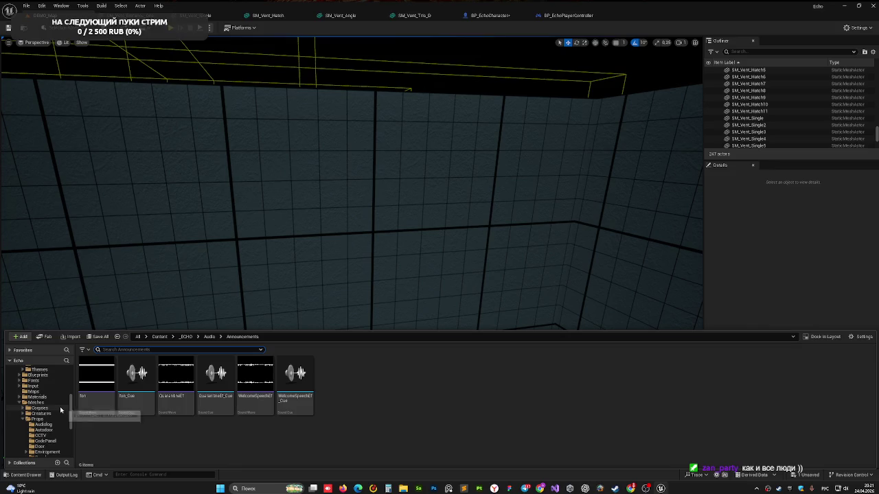
pyautogui.scroll(-2, 48, 412)
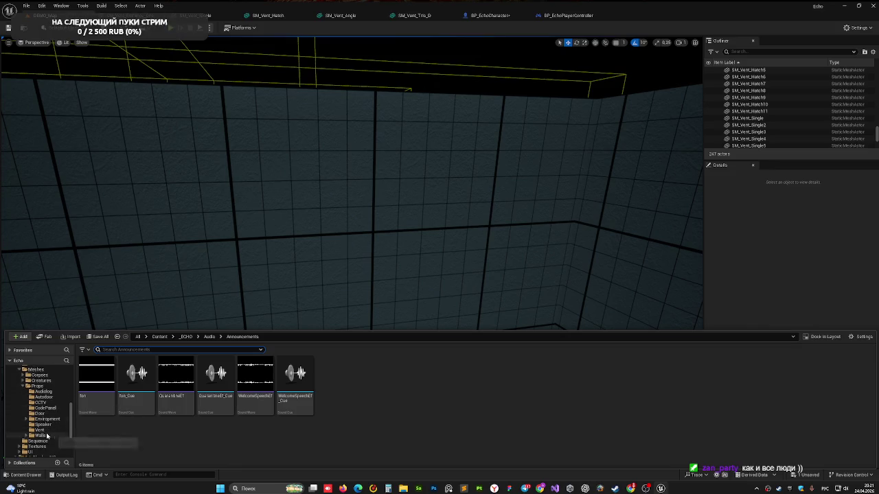
pyautogui.click(40, 430)
pyautogui.click(176, 378)
pyautogui.moveTo(408, 244)
pyautogui.mouseDown()
pyautogui.moveTo(439, 279)
pyautogui.moveTo(458, 269)
pyautogui.moveTo(443, 284)
pyautogui.moveTo(470, 283)
pyautogui.moveTo(403, 282)
pyautogui.moveTo(408, 257)
pyautogui.mouseUp()
pyautogui.press('w')
# Set SM_Vent_Hatch12's scale to 0.5 and move it up and along the wall.
pyautogui.moveTo(441, 289); pyautogui.dragTo(433, 290)
pyautogui.write('3')
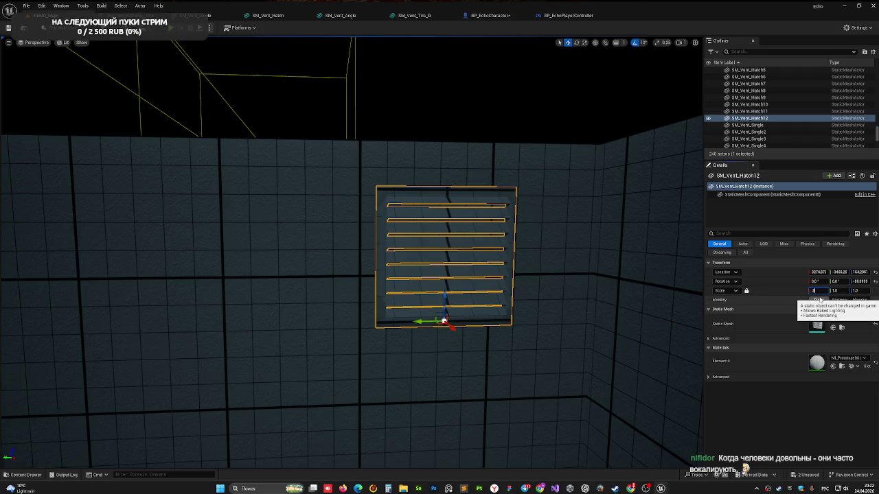
pyautogui.press('Return')
pyautogui.moveTo(446, 298)
pyautogui.mouseDown()
pyautogui.moveTo(447, 228)
pyautogui.moveTo(456, 241)
pyautogui.moveTo(487, 241)
pyautogui.moveTo(344, 242)
pyautogui.moveTo(426, 290)
pyautogui.moveTo(450, 290)
pyautogui.mouseUp()
pyautogui.press('f')
pyautogui.moveTo(412, 319)
pyautogui.mouseDown()
pyautogui.moveTo(323, 281)
pyautogui.moveTo(324, 254)
pyautogui.moveTo(323, 274)
pyautogui.moveTo(254, 275)
pyautogui.moveTo(268, 247)
pyautogui.mouseUp()
pyautogui.press('Escape')
pyautogui.click(192, 194)
pyautogui.moveTo(192, 194)
pyautogui.mouseDown()
pyautogui.moveTo(206, 205)
pyautogui.moveTo(230, 164)
pyautogui.mouseUp()
pyautogui.moveTo(206, 236); pyautogui.dragTo(206, 240)
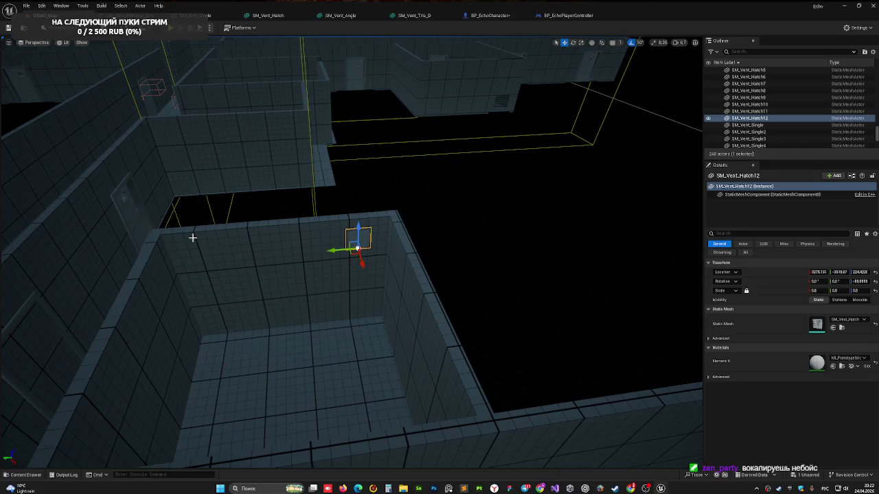
# Duplicate the half-size hatch as SM_Vent_Hatch13, rotate it, and position it along X and Y on another room's wall.
pyautogui.moveTo(192, 238); pyautogui.dragTo(206, 234)
pyautogui.moveTo(426, 258); pyautogui.dragTo(431, 255)
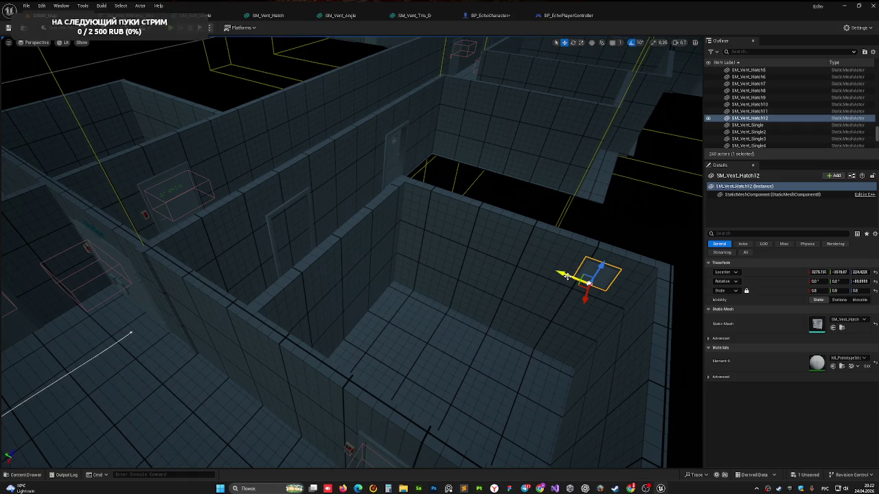
pyautogui.moveTo(584, 295); pyautogui.dragTo(585, 300)
pyautogui.moveTo(651, 325); pyautogui.dragTo(648, 367)
pyautogui.moveTo(514, 219); pyautogui.dragTo(514, 219)
pyautogui.press('e')
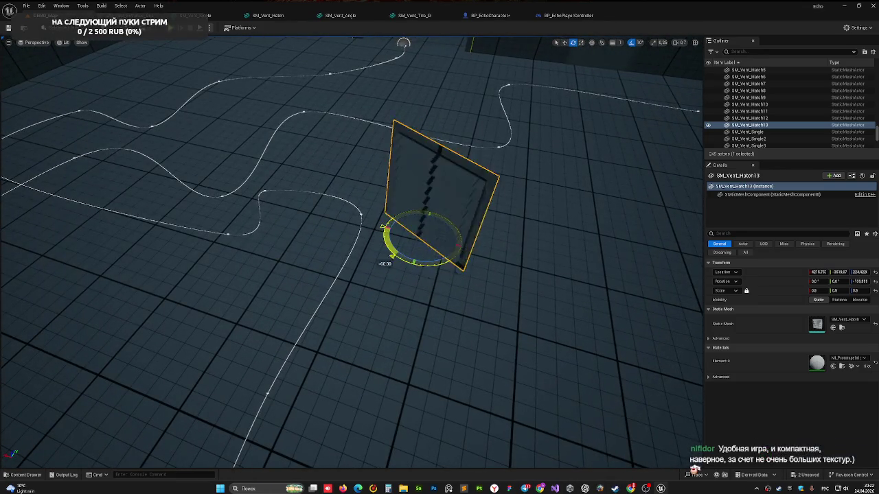
pyautogui.moveTo(404, 233)
pyautogui.mouseDown()
pyautogui.moveTo(431, 219)
pyautogui.moveTo(419, 232)
pyautogui.moveTo(536, 302)
pyautogui.mouseUp()
pyautogui.moveTo(378, 272)
pyautogui.mouseDown()
pyautogui.moveTo(241, 270)
pyautogui.moveTo(364, 391)
pyautogui.moveTo(329, 274)
pyautogui.moveTo(347, 243)
pyautogui.moveTo(451, 245)
pyautogui.moveTo(371, 268)
pyautogui.moveTo(458, 264)
pyautogui.mouseUp()
pyautogui.moveTo(391, 269)
pyautogui.mouseDown()
pyautogui.moveTo(427, 270)
pyautogui.moveTo(412, 227)
pyautogui.moveTo(434, 261)
pyautogui.moveTo(461, 269)
pyautogui.moveTo(402, 275)
pyautogui.moveTo(383, 233)
pyautogui.moveTo(403, 144)
pyautogui.mouseUp()
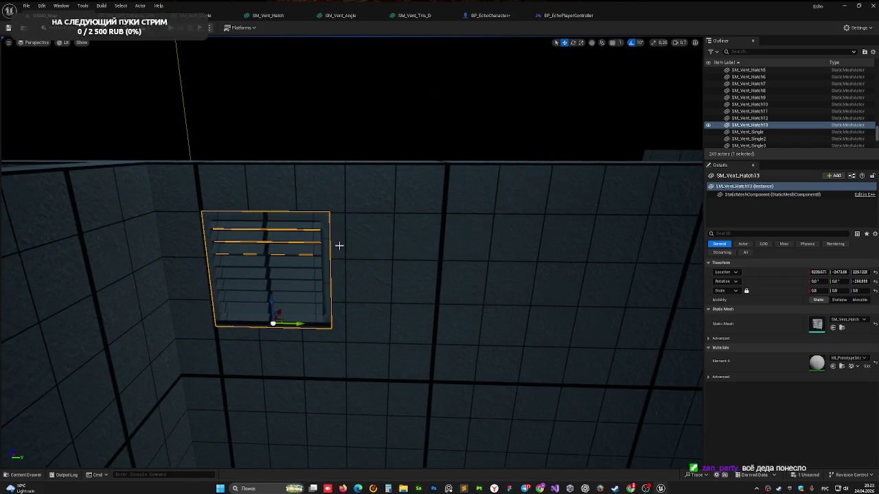
pyautogui.moveTo(353, 274)
pyautogui.mouseDown()
pyautogui.moveTo(405, 271)
pyautogui.moveTo(391, 296)
pyautogui.moveTo(426, 285)
pyautogui.moveTo(405, 268)
pyautogui.moveTo(337, 279)
pyautogui.moveTo(343, 275)
pyautogui.mouseUp()
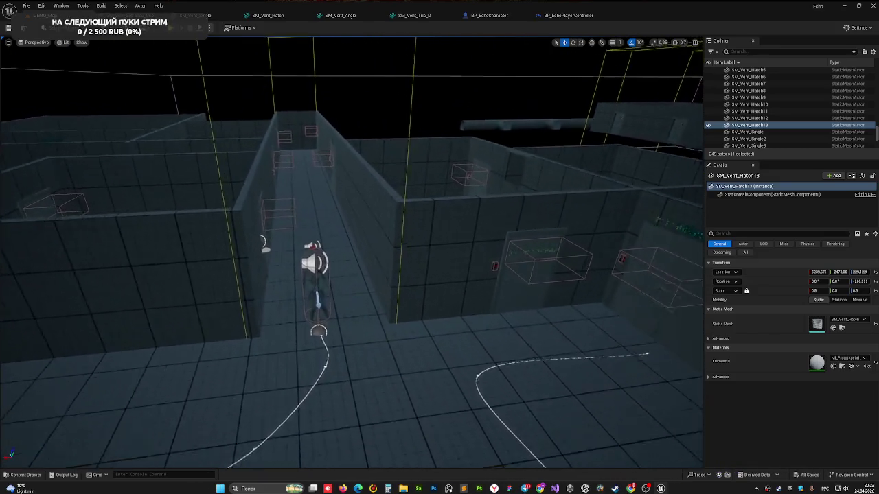
# Inspect the corridor by selecting SM_Cube70, BP_Door_26, SM_Cube59 and SM_Cube26.
pyautogui.click(407, 282)
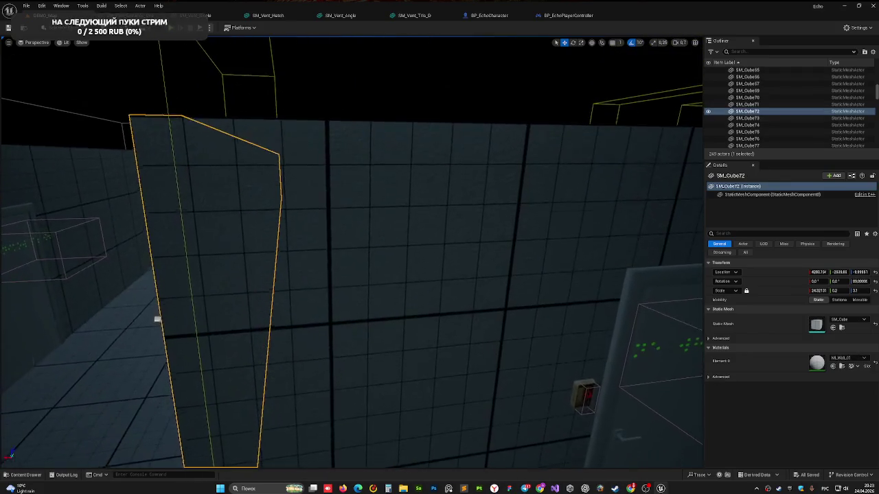
pyautogui.click(404, 197)
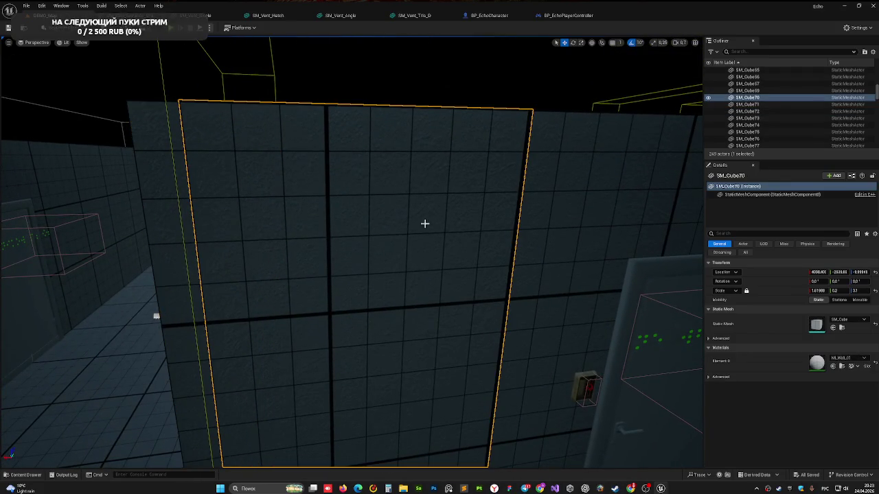
pyautogui.click(450, 270)
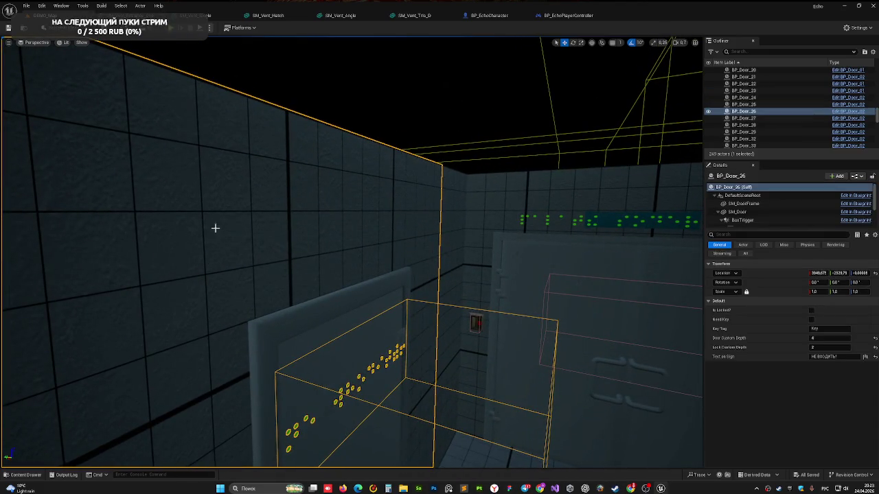
pyautogui.moveTo(393, 199); pyautogui.dragTo(393, 199)
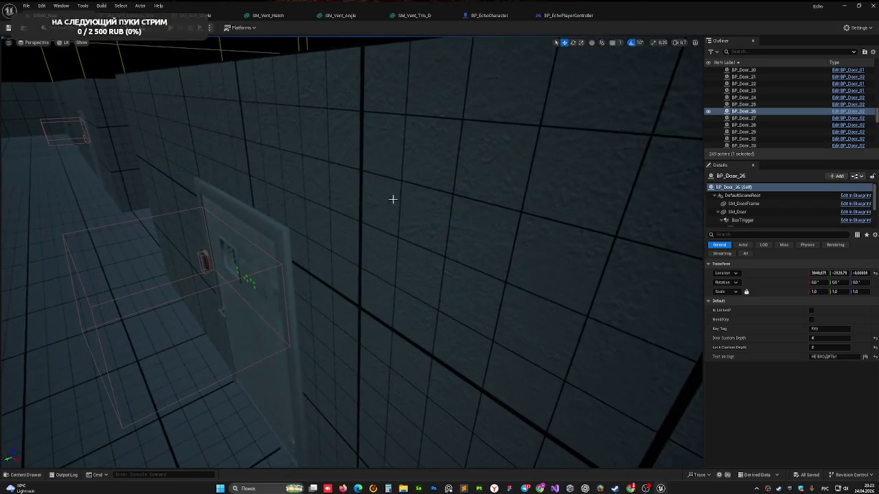
pyautogui.scroll(-10, 364, 222)
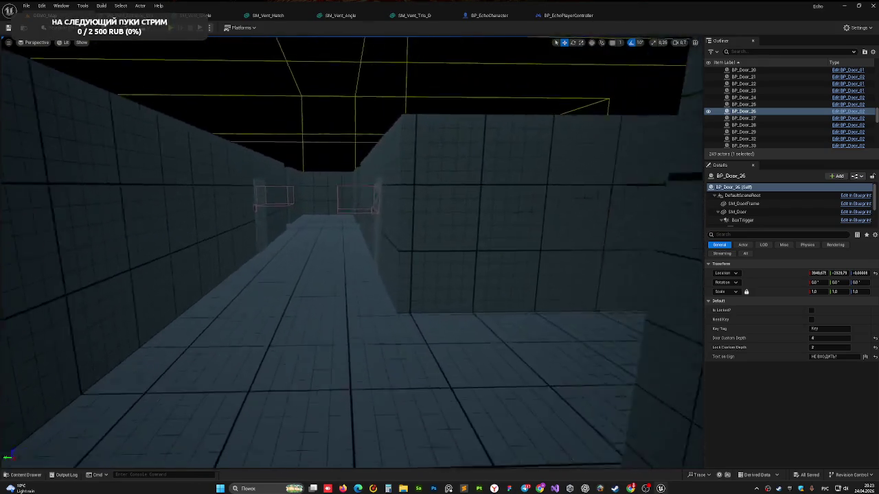
pyautogui.click(268, 289)
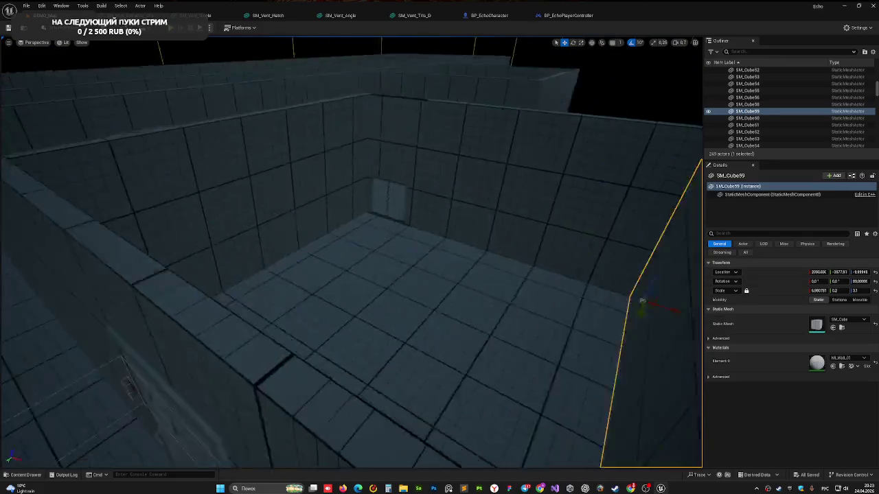
pyautogui.scroll(5, 331, 356)
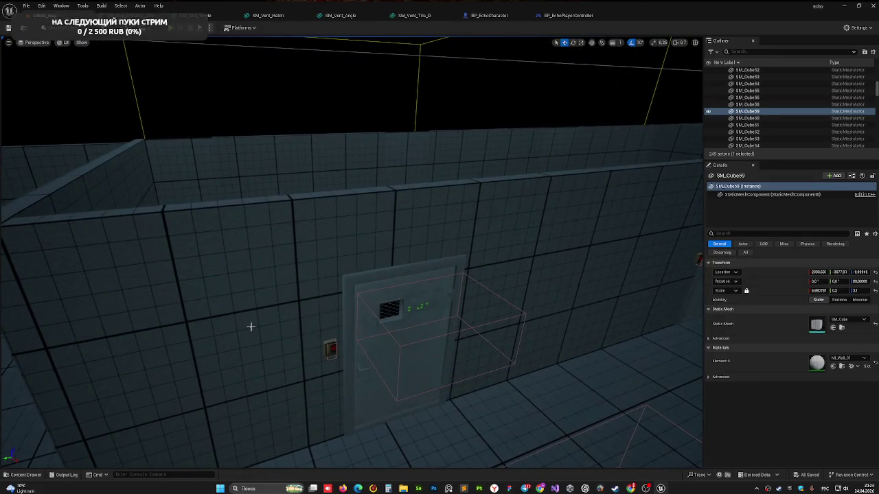
pyautogui.click(251, 327)
pyautogui.scroll(4, 524, 203)
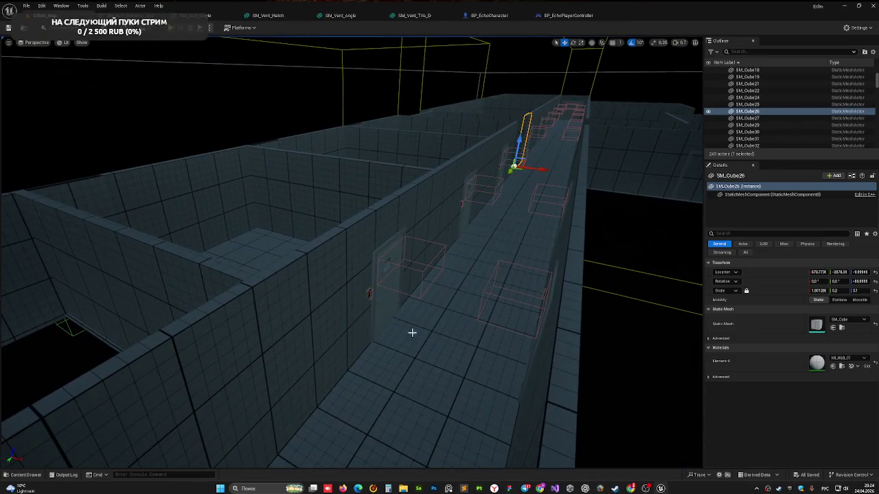
# Fly the view down the corridor along the spline path to review it.
pyautogui.moveTo(412, 333); pyautogui.dragTo(467, 323)
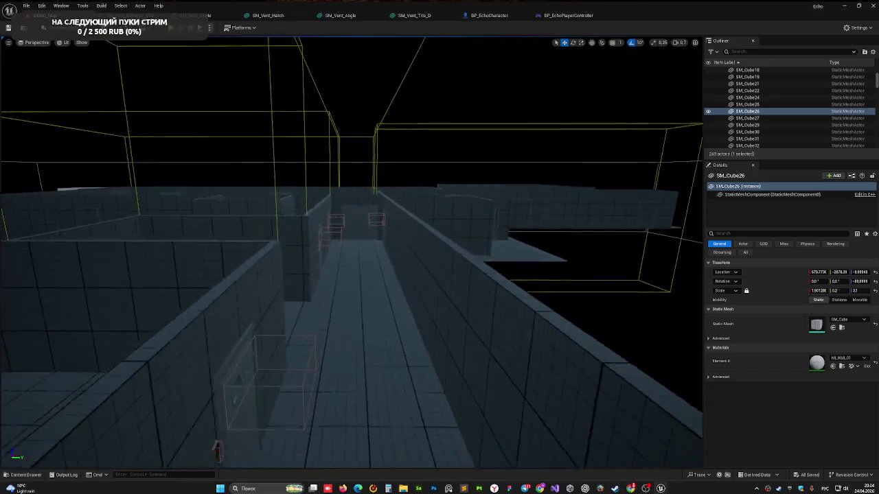
pyautogui.moveTo(216, 449)
pyautogui.mouseDown()
pyautogui.moveTo(217, 323)
pyautogui.moveTo(206, 288)
pyautogui.moveTo(213, 192)
pyautogui.moveTo(342, 321)
pyautogui.mouseUp()
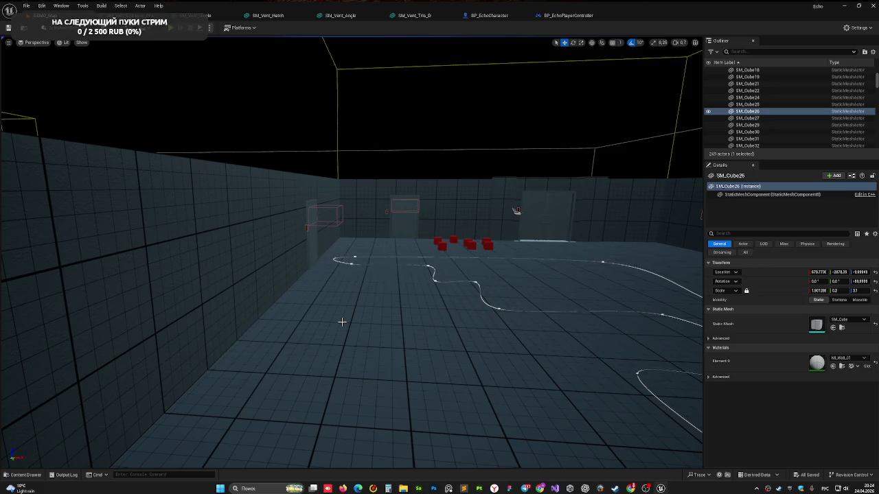
pyautogui.moveTo(342, 321)
pyautogui.mouseDown()
pyautogui.moveTo(385, 322)
pyautogui.moveTo(385, 302)
pyautogui.moveTo(370, 329)
pyautogui.moveTo(340, 343)
pyautogui.mouseUp()
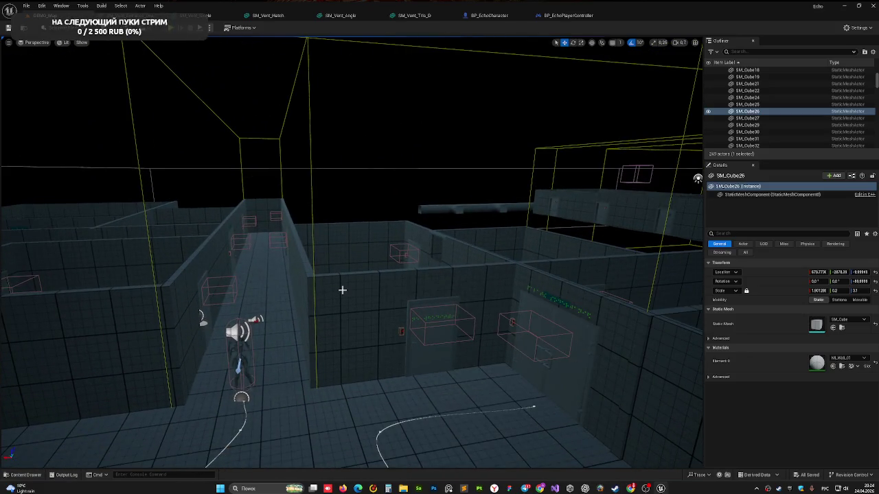
pyautogui.moveTo(340, 291); pyautogui.dragTo(346, 283)
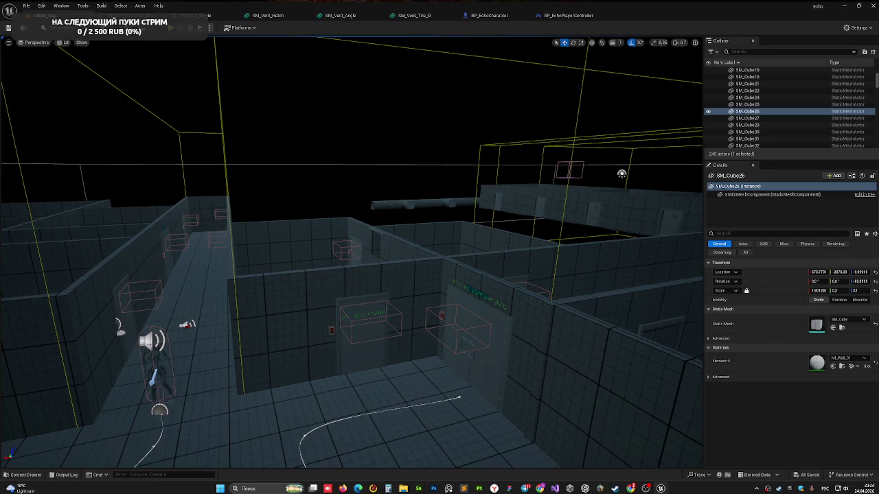
pyautogui.moveTo(369, 399); pyautogui.dragTo(369, 399)
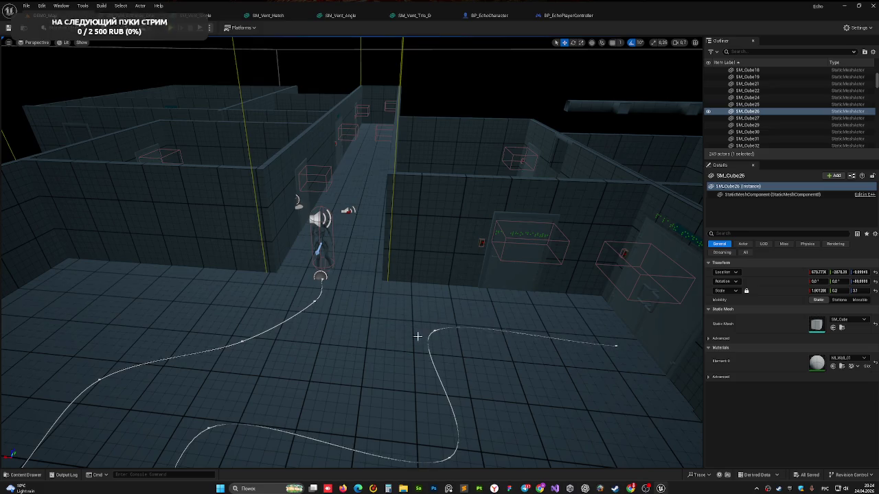
pyautogui.moveTo(407, 340); pyautogui.dragTo(383, 354)
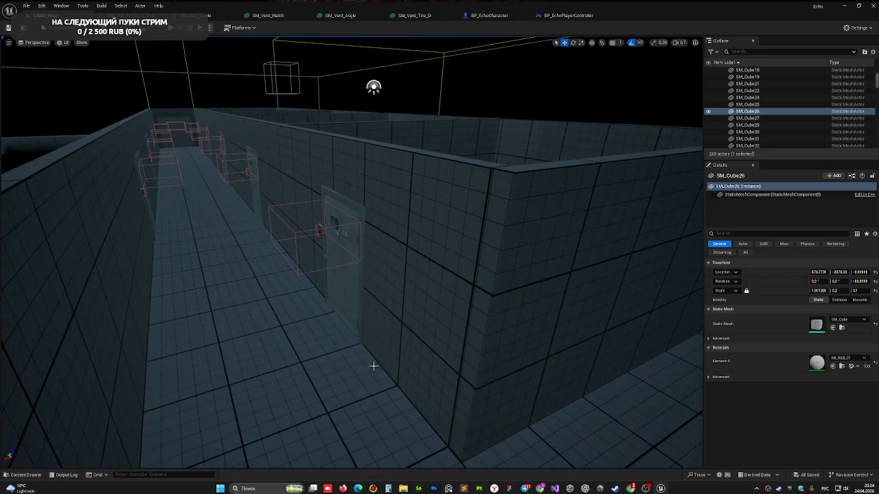
pyautogui.press('a')
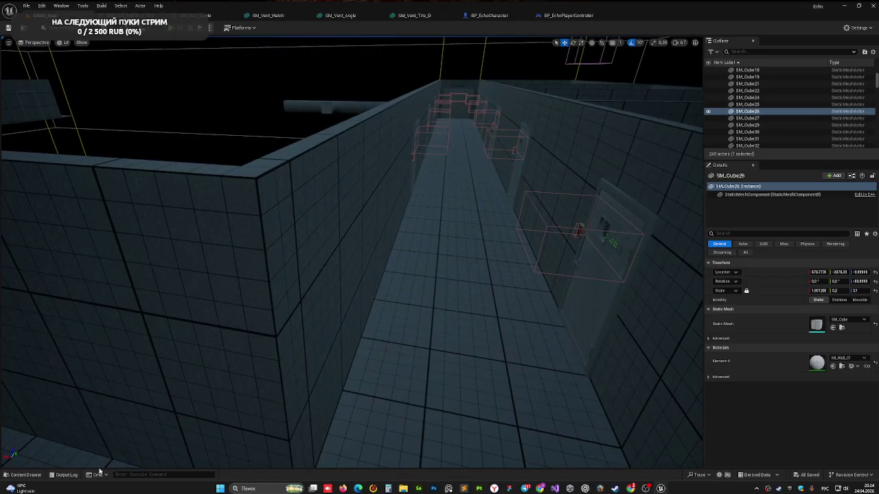
# Select the SM_Speaker asset in the Content Drawer's Props folder and view it in the corridor.
pyautogui.click(18, 474)
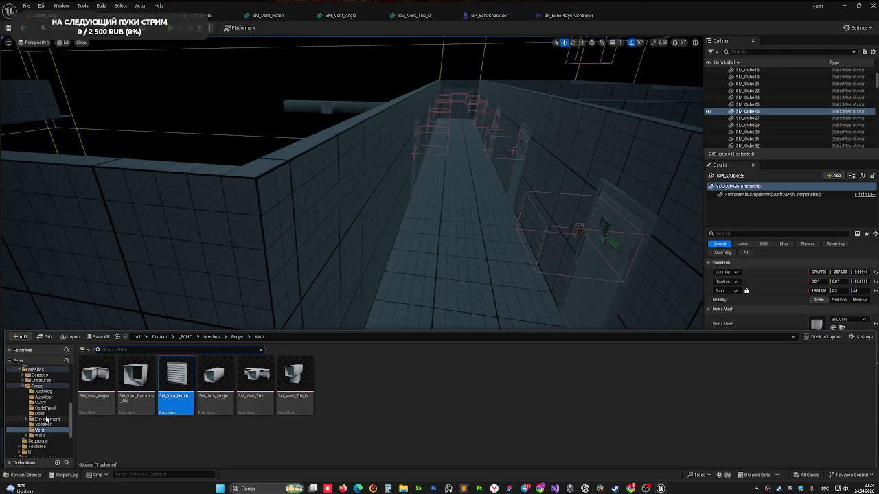
pyautogui.click(23, 387)
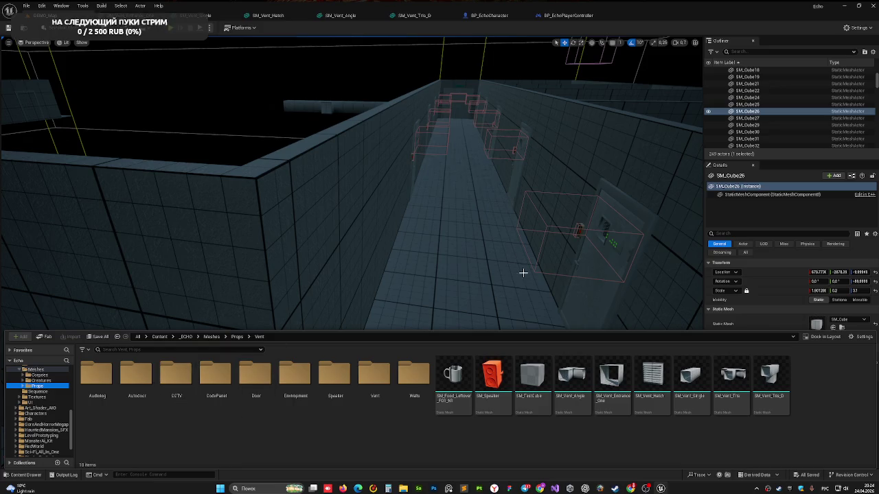
pyautogui.click(488, 372)
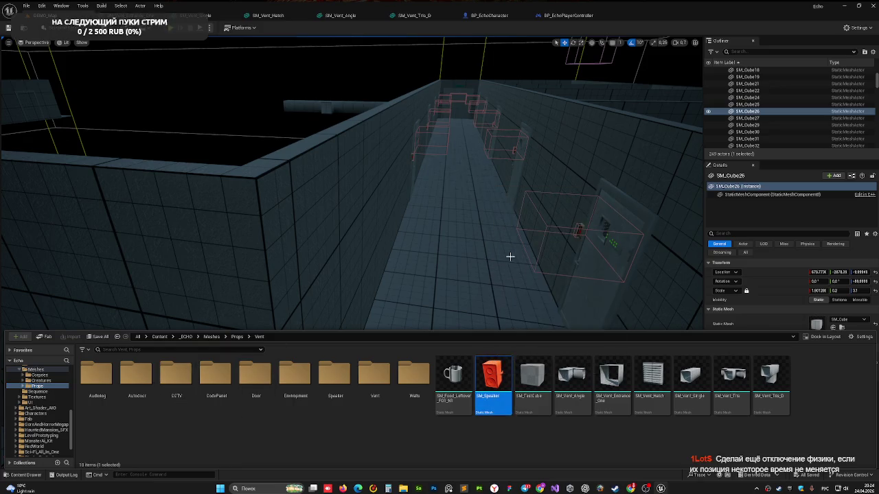
pyautogui.moveTo(510, 256); pyautogui.dragTo(510, 330)
pyautogui.press('w')
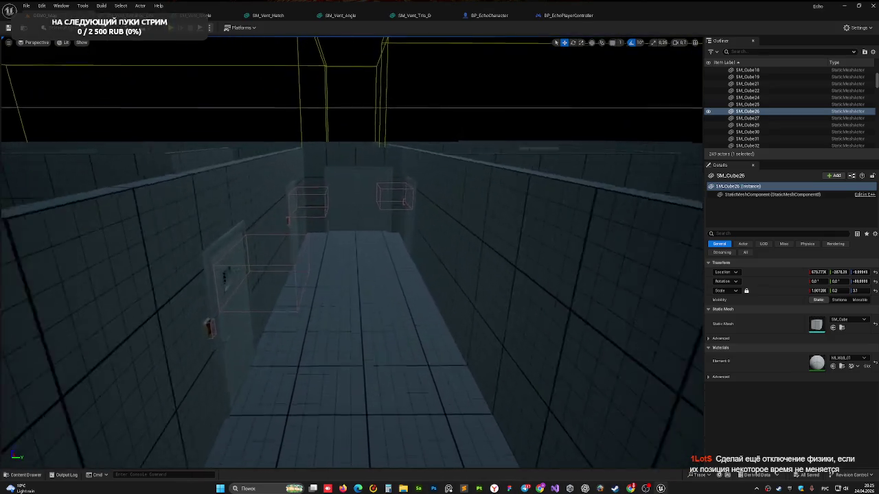
pyautogui.press('s')
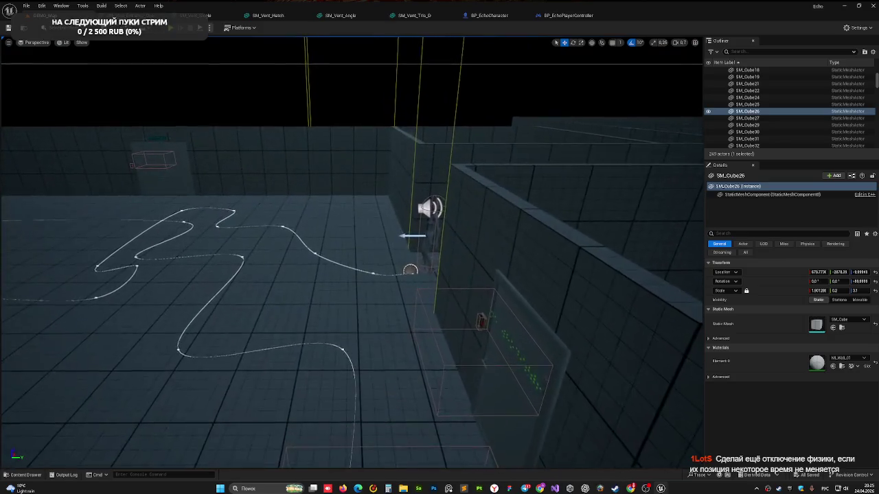
pyautogui.moveTo(450, 346); pyautogui.dragTo(451, 346)
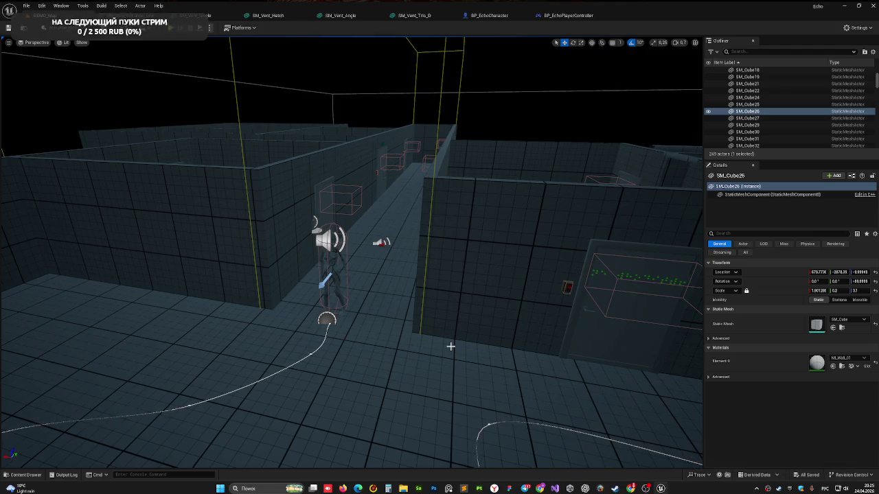
# Fly into the room with the red panel and start Play-In-Editor.
pyautogui.press('w')
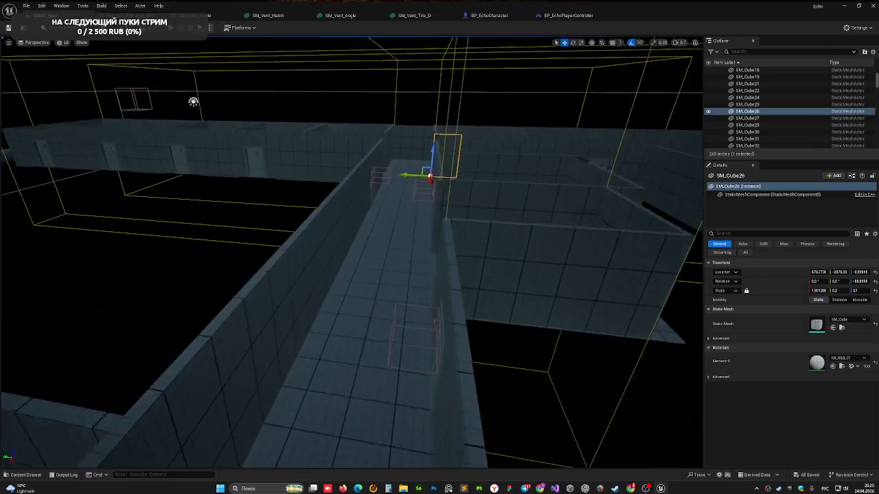
pyautogui.press('s')
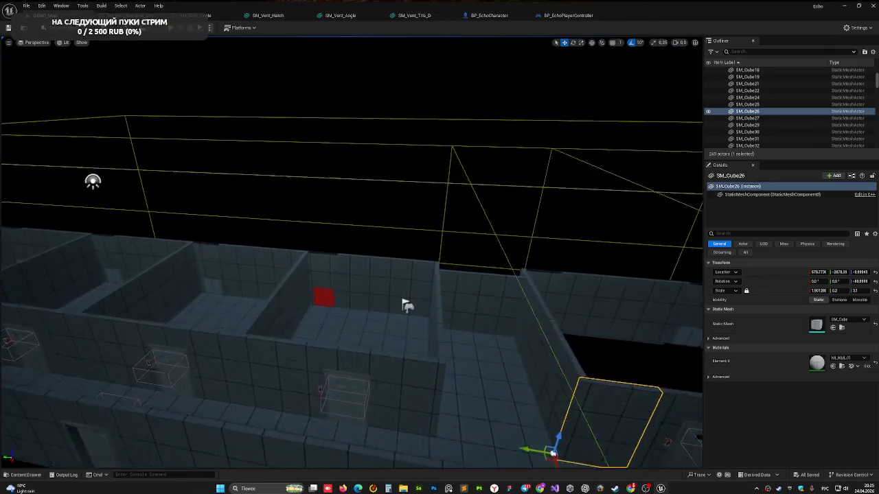
pyautogui.press('w')
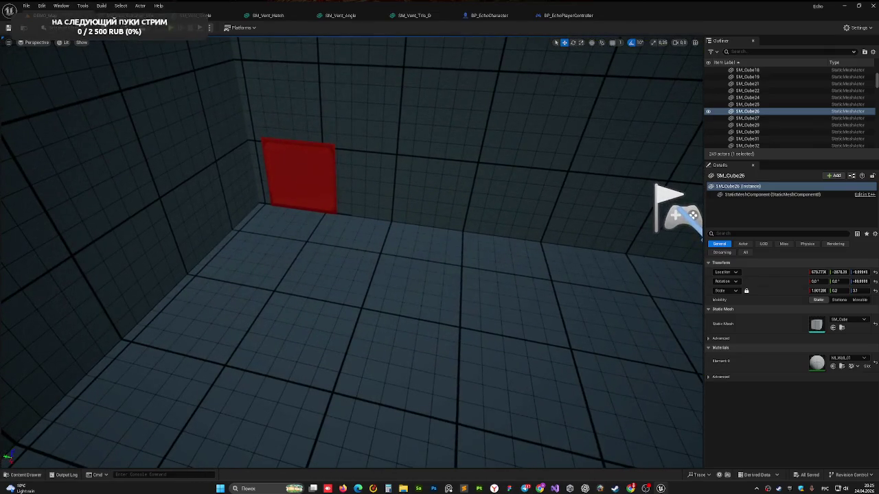
pyautogui.click(174, 31)
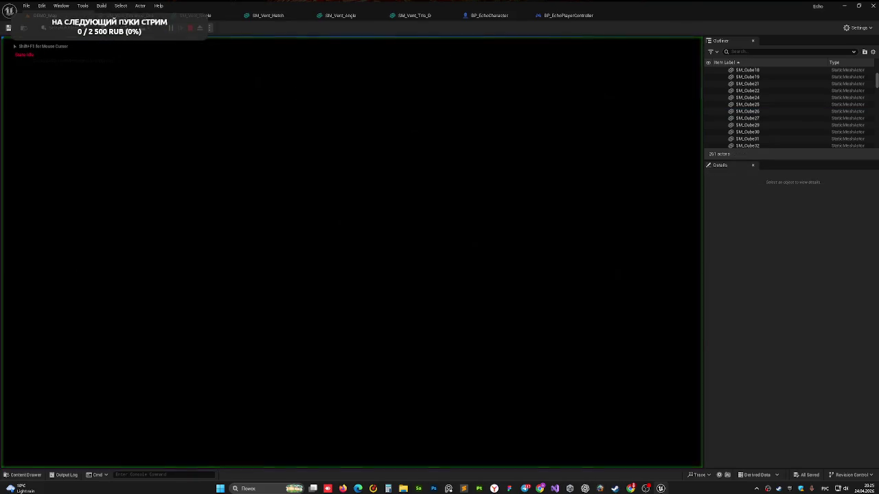
# Walk the player to the vent cover, knock it off the wall, and approach it.
pyautogui.press('w')
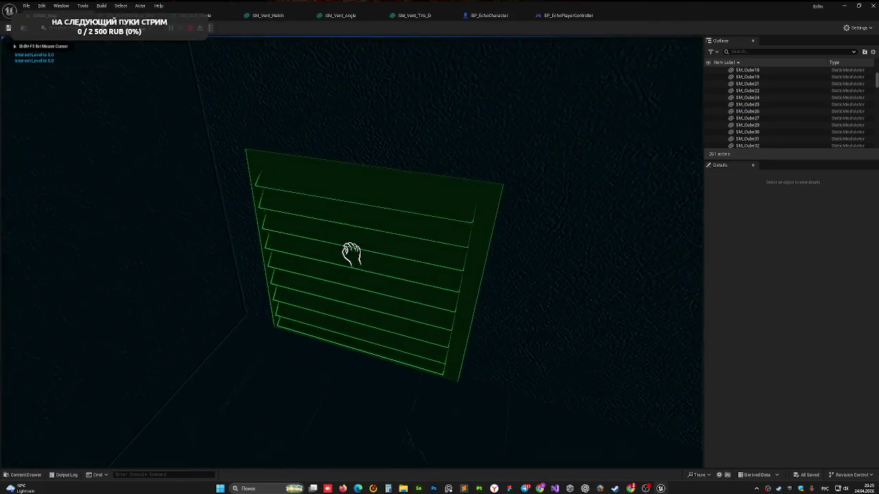
pyautogui.click(351, 253)
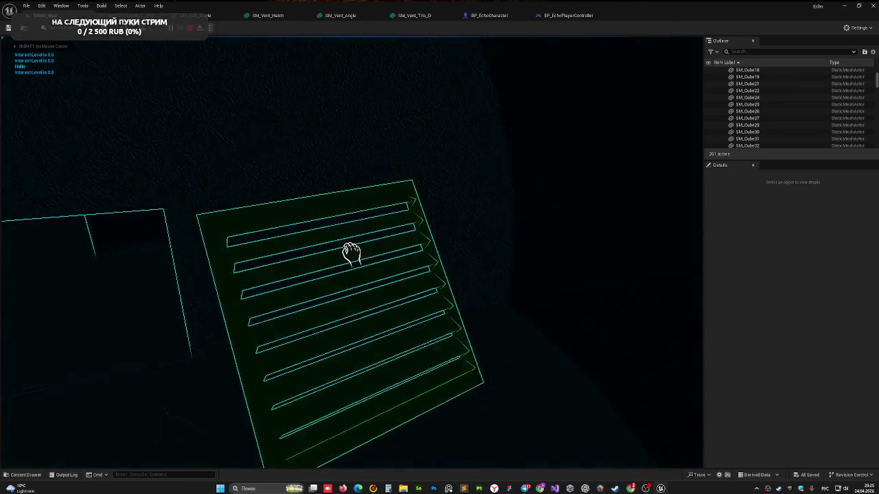
pyautogui.press('w')
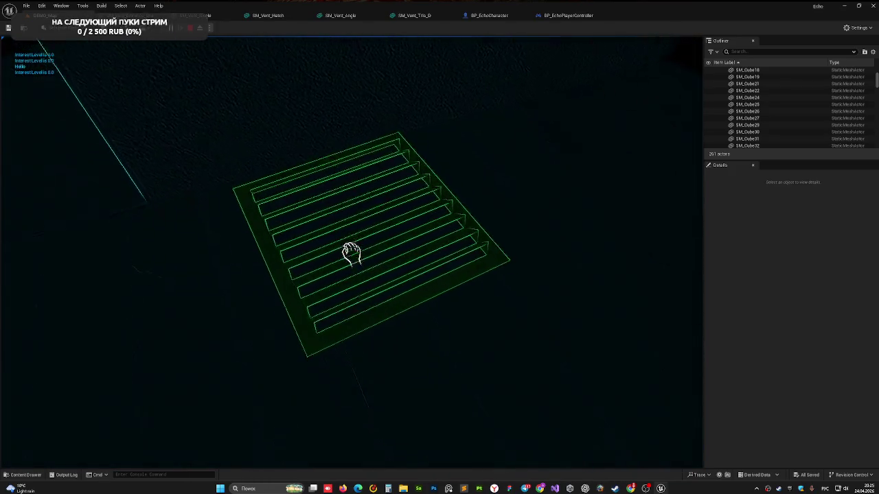
pyautogui.press('w')
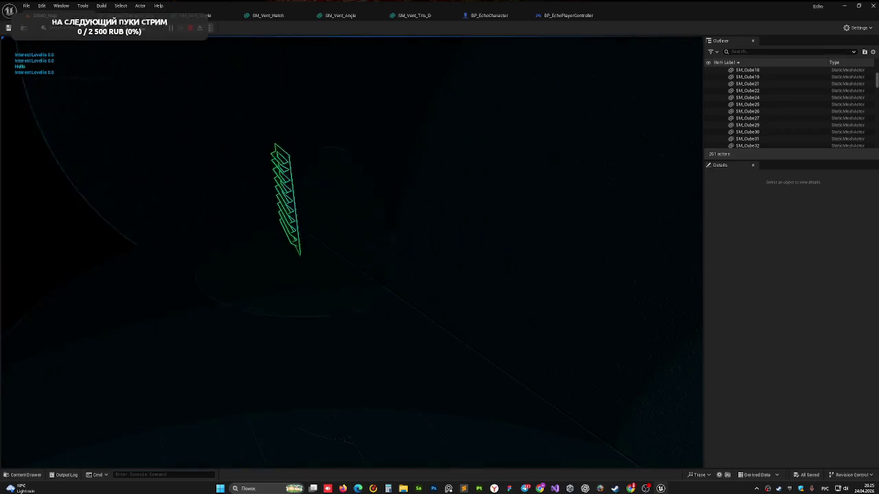
pyautogui.press('w')
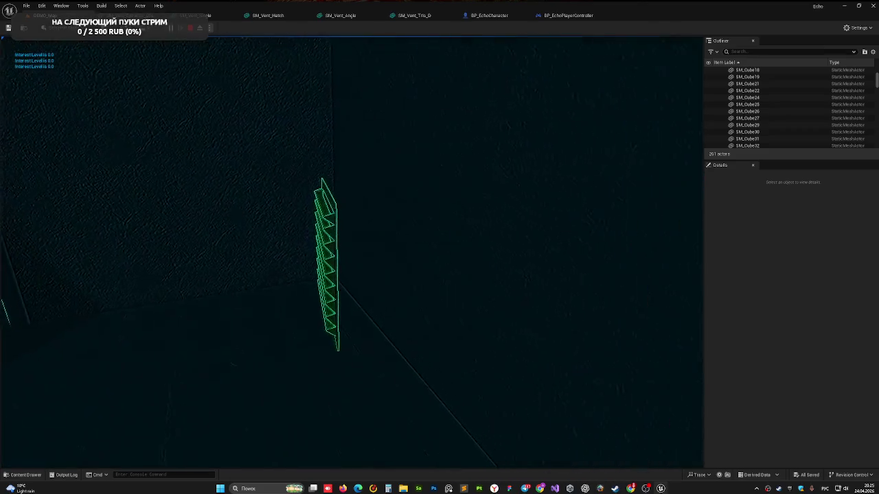
# Pick up and throw the fallen vent cover, then stop the play test.
pyautogui.click(351, 253)
pyautogui.press('s')
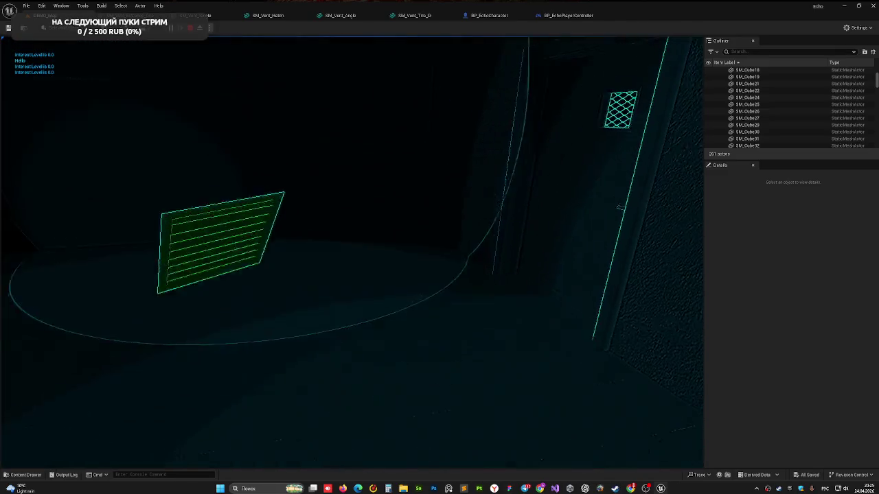
pyautogui.click(350, 252)
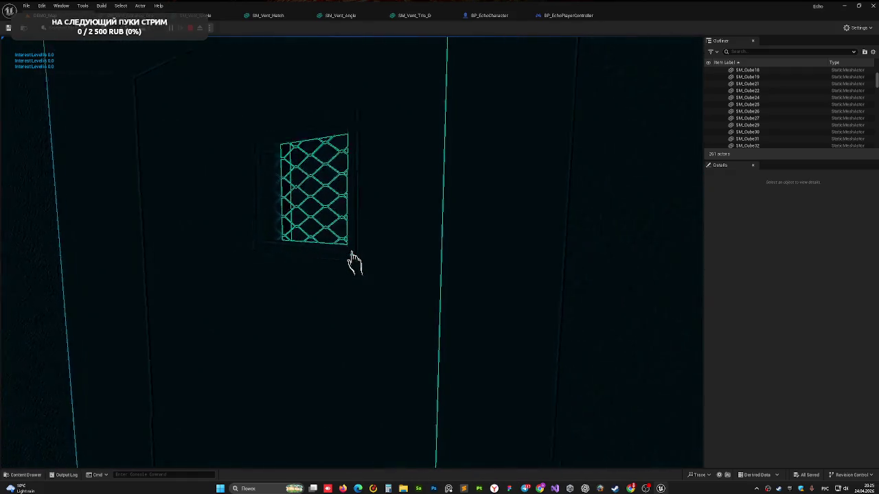
pyautogui.press('Escape')
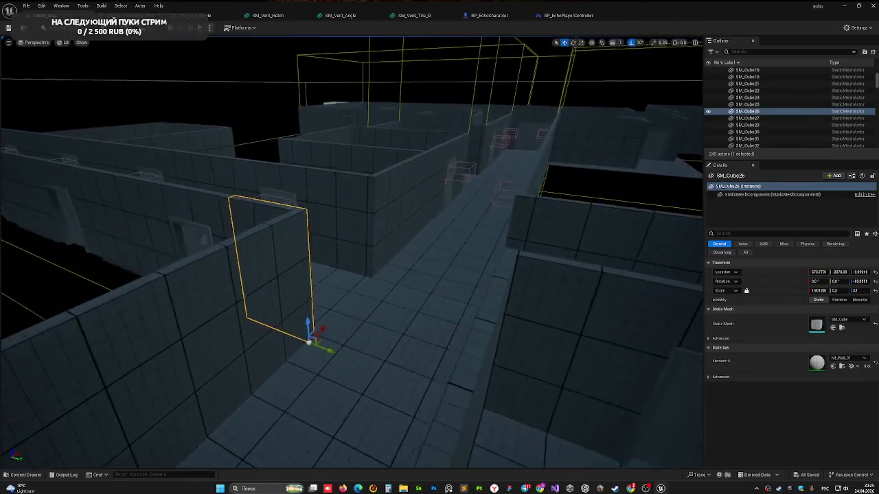
# Fly through the maze room and corridor to face the two doors, then play with Alt+P.
pyautogui.moveTo(381, 324); pyautogui.dragTo(394, 333)
pyautogui.moveTo(378, 218); pyautogui.dragTo(378, 218)
pyautogui.moveTo(393, 318); pyautogui.dragTo(393, 319)
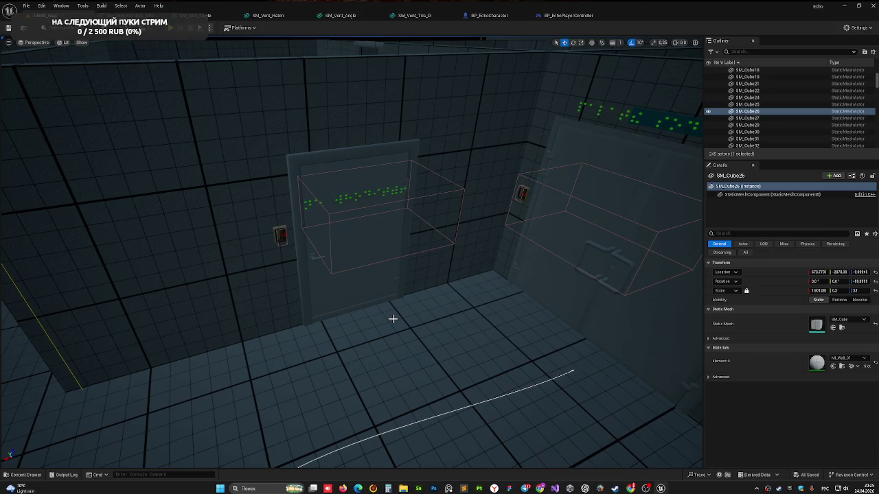
pyautogui.moveTo(393, 319); pyautogui.dragTo(274, 289)
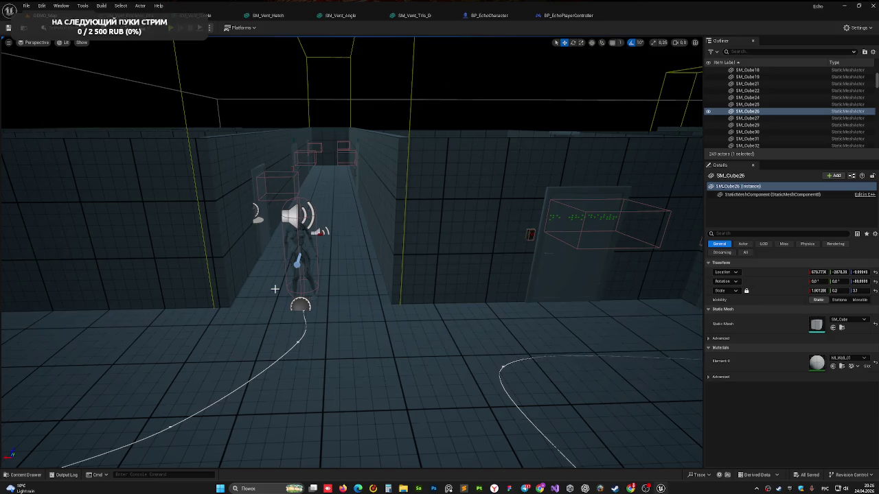
pyautogui.moveTo(267, 287)
pyautogui.mouseDown()
pyautogui.moveTo(463, 149)
pyautogui.moveTo(261, 345)
pyautogui.moveTo(350, 316)
pyautogui.mouseUp()
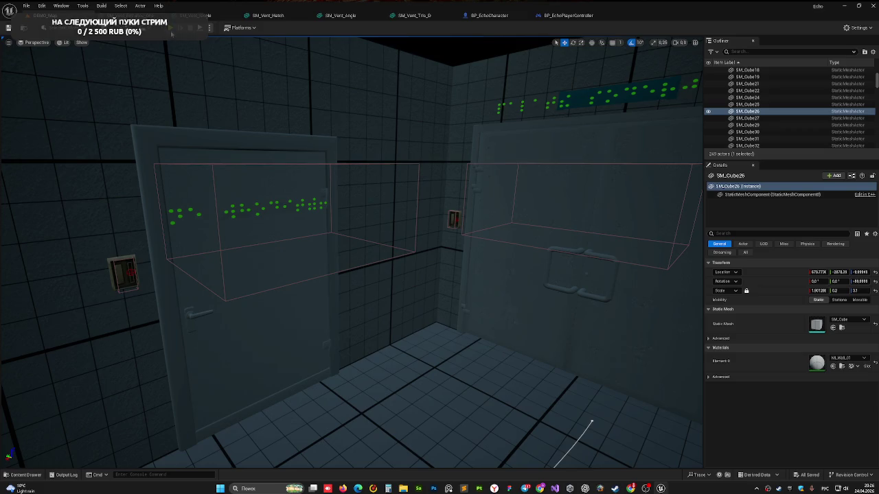
pyautogui.hotkey('alt', 'p')
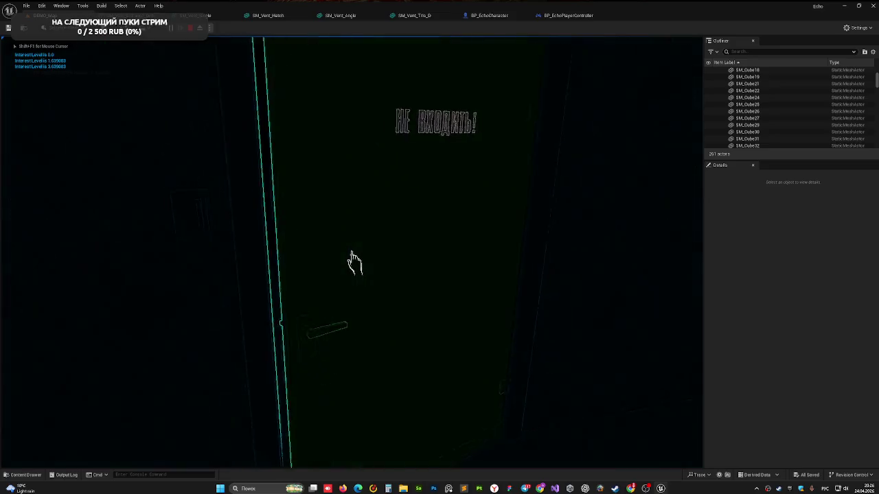
# Stop the Play-in-Editor session with Escape to return to the level viewport.
pyautogui.press('Escape')
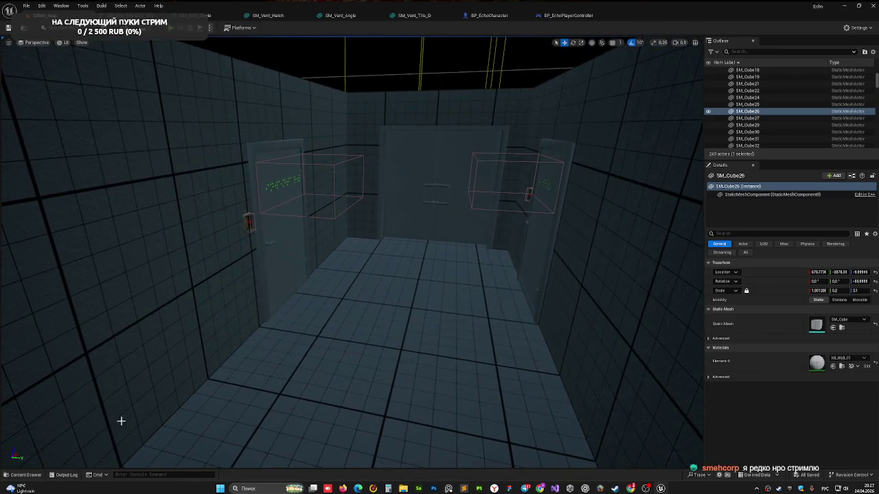
# Drag BP_CCTV from the _ECHO/Actors folder onto the corridor's left wall.
pyautogui.click(30, 476)
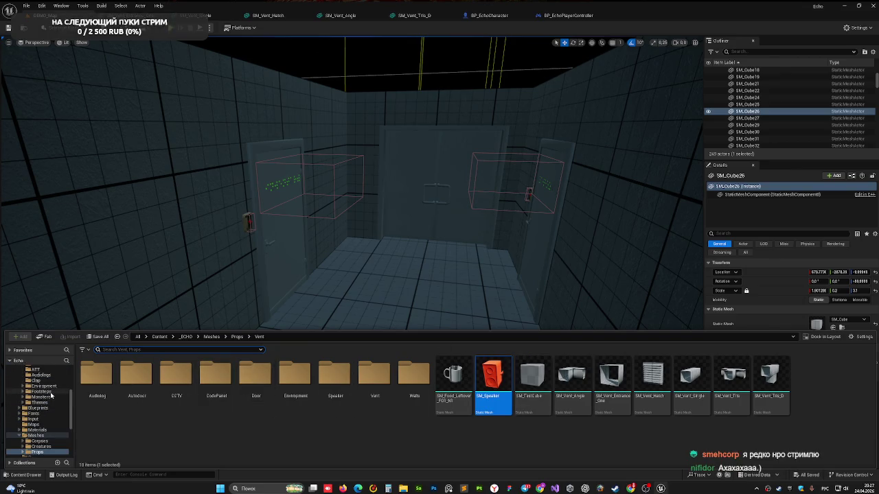
pyautogui.click(43, 397)
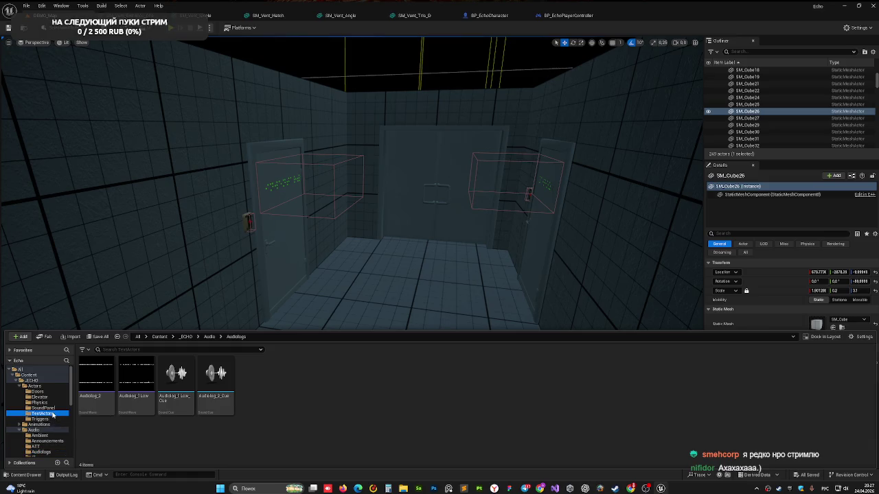
pyautogui.click(54, 409)
pyautogui.click(40, 387)
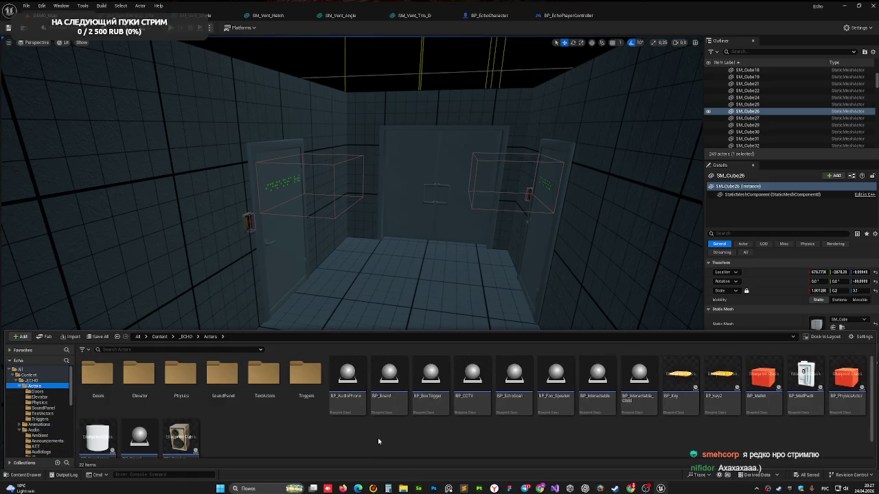
pyautogui.moveTo(471, 375)
pyautogui.mouseDown()
pyautogui.moveTo(255, 125)
pyautogui.moveTo(73, 141)
pyautogui.mouseUp()
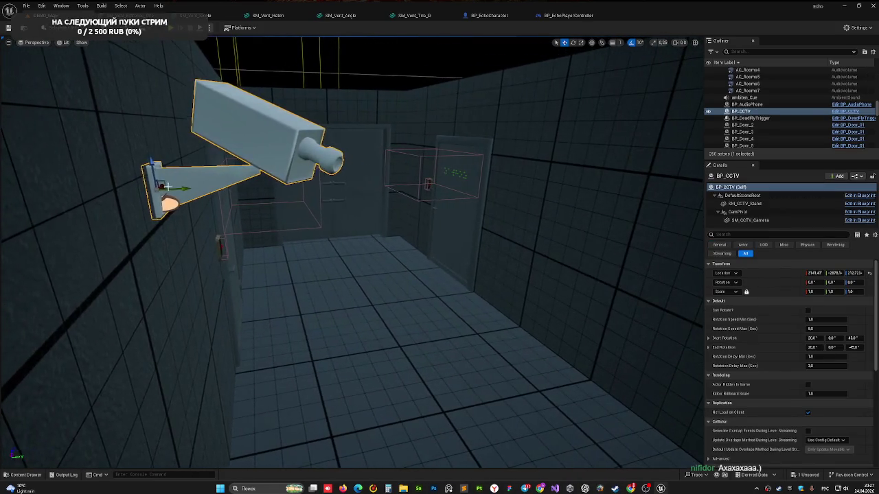
# Raise the CCTV camera higher on the corridor wall, play-test it, then open BP_CCTV for editing.
pyautogui.moveTo(153, 172); pyautogui.dragTo(153, 50)
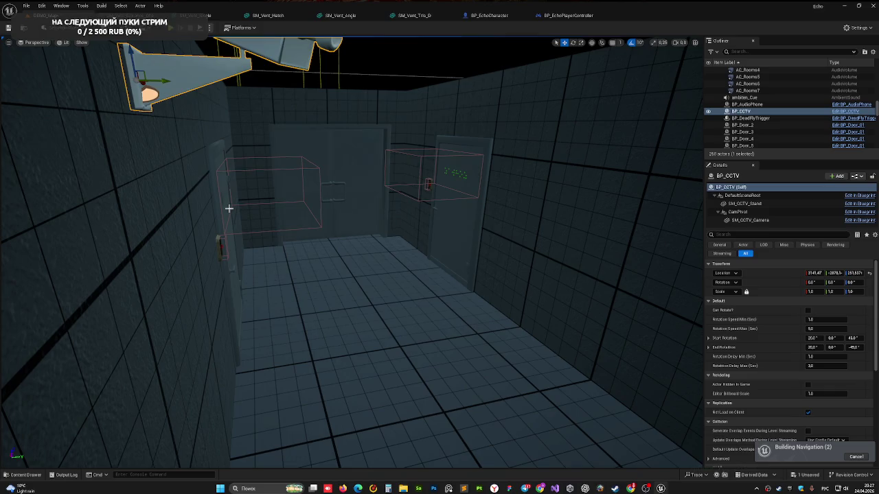
pyautogui.scroll(-5, 229, 208)
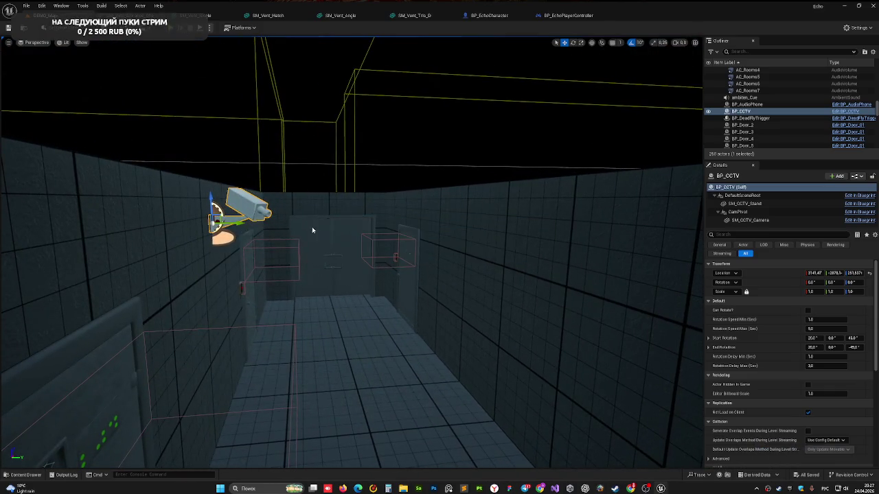
pyautogui.hotkey('alt', 'p')
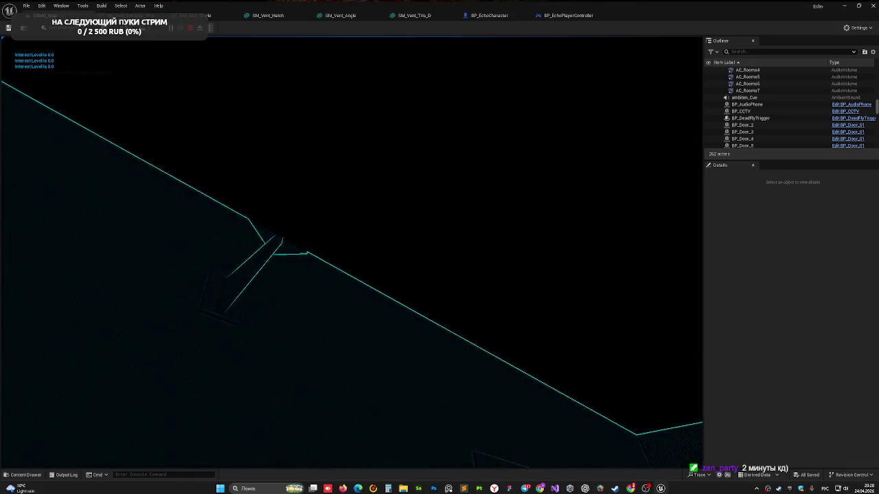
pyautogui.press('Escape')
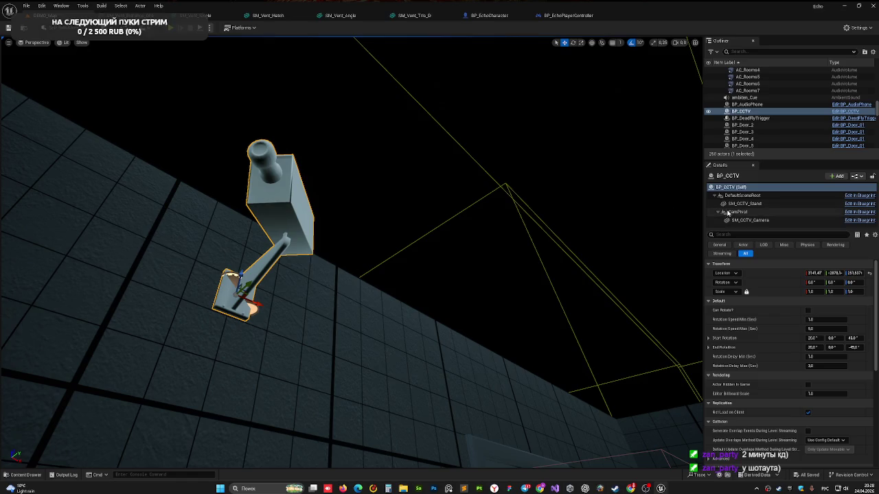
pyautogui.click(845, 111)
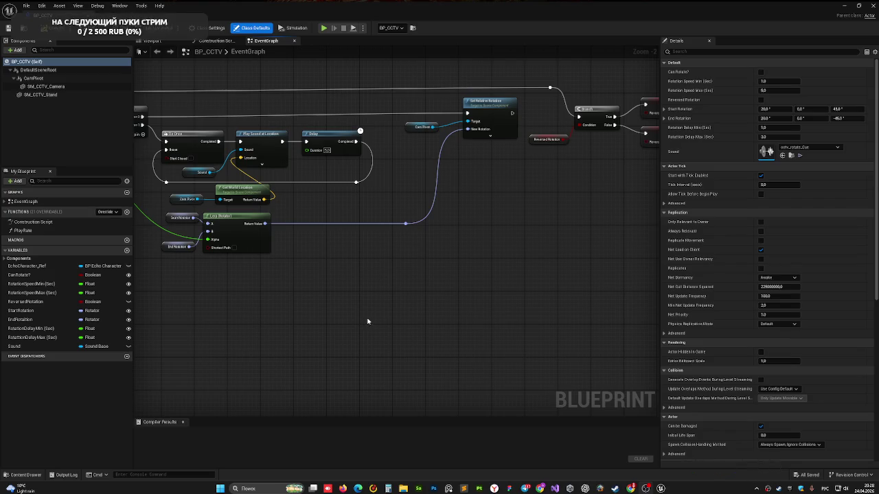
# Pan the Event Graph to review the Sequence, Branch and Cam Rotation nodes.
pyautogui.moveTo(323, 314)
pyautogui.mouseDown()
pyautogui.moveTo(336, 333)
pyautogui.moveTo(390, 344)
pyautogui.mouseUp()
pyautogui.moveTo(211, 107); pyautogui.dragTo(282, 141)
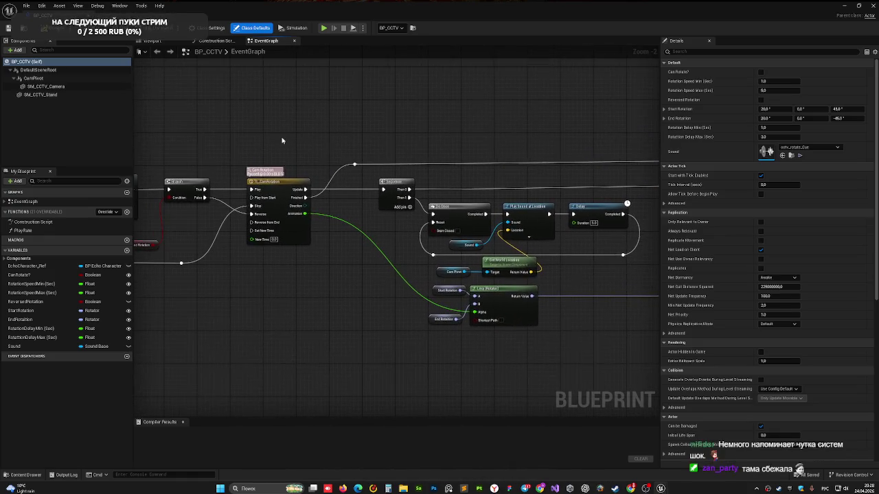
pyautogui.moveTo(222, 140); pyautogui.dragTo(277, 157)
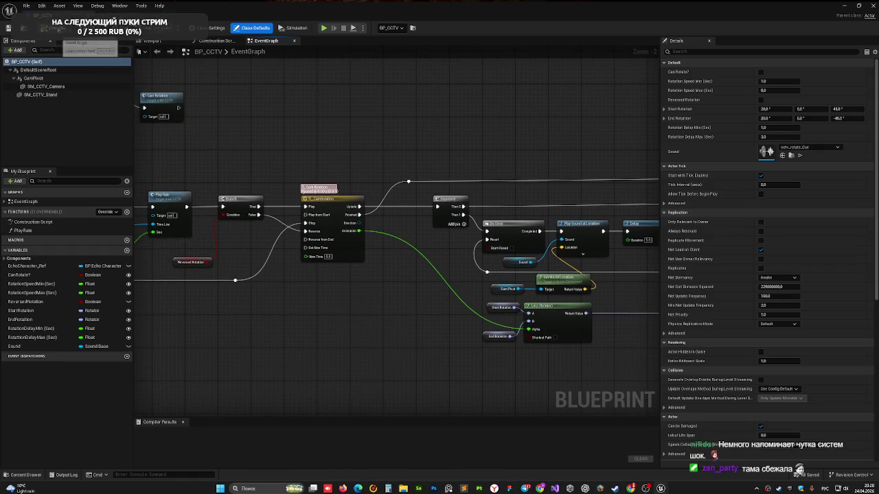
# Show the camera model in the Viewport and select CamPivot to search its details.
pyautogui.click(153, 40)
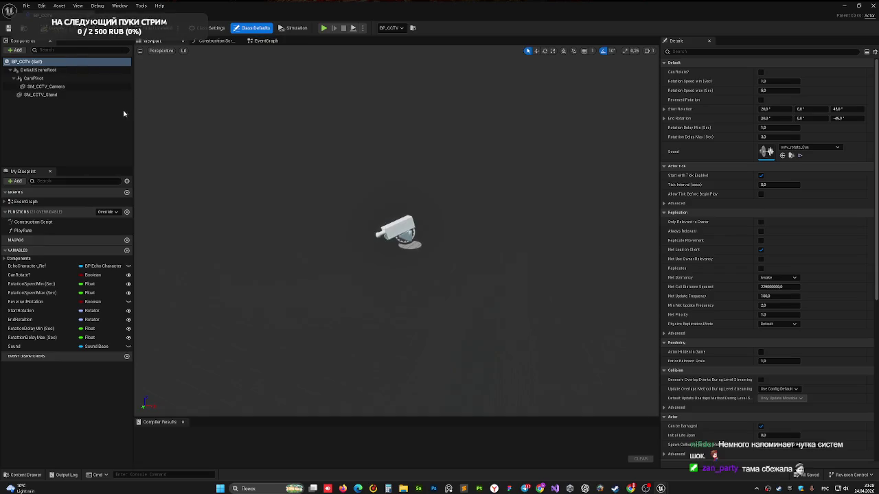
pyautogui.click(33, 78)
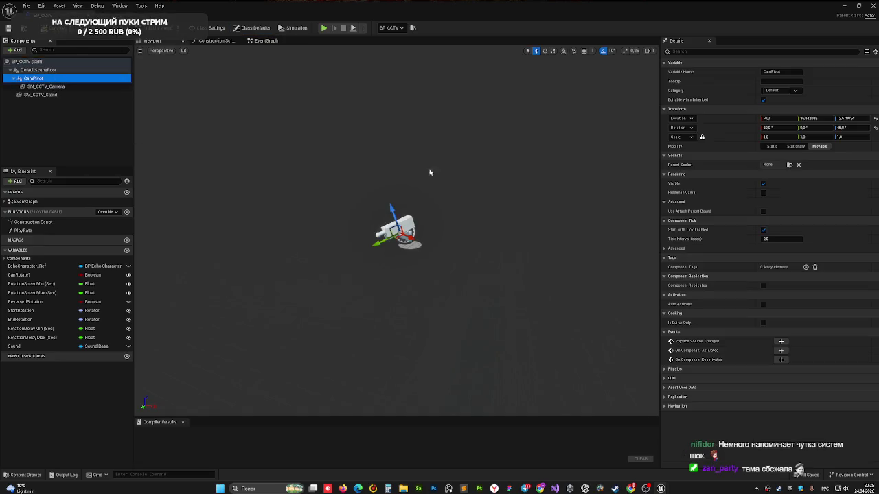
pyautogui.click(684, 51)
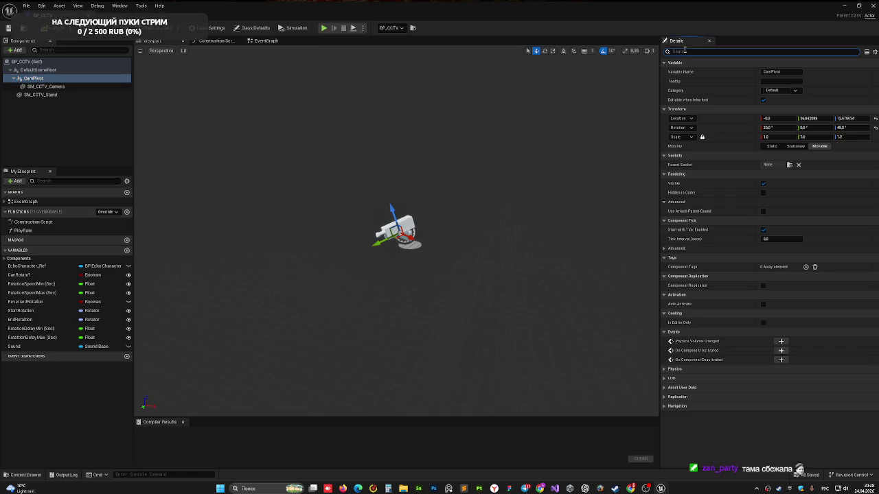
pyautogui.write('ы')
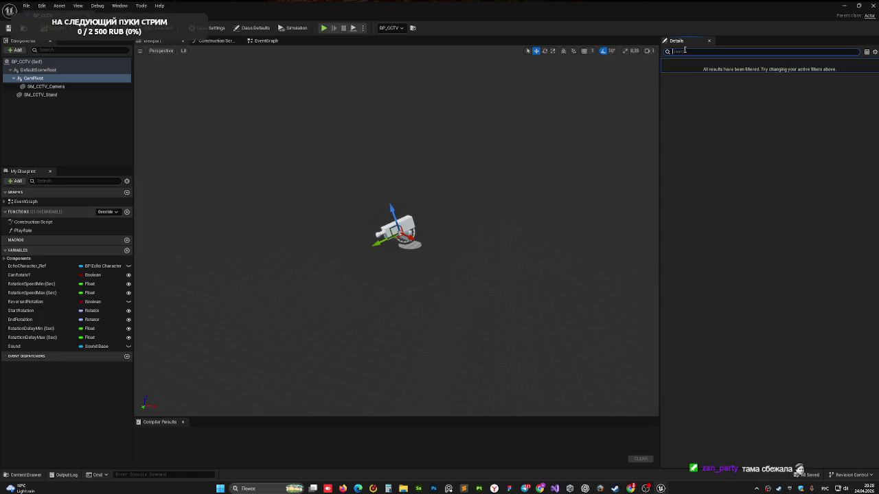